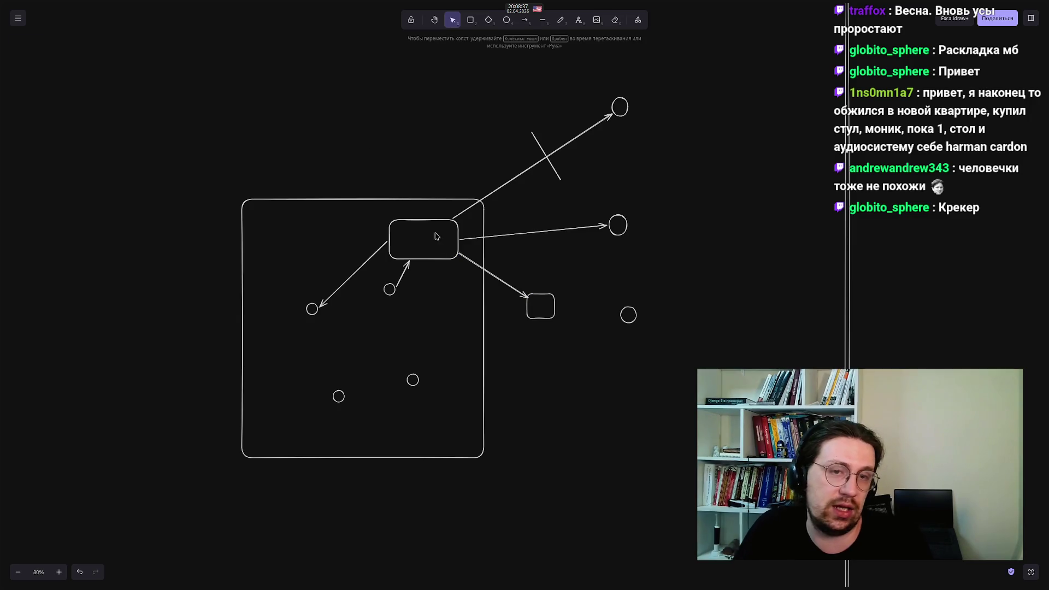
Draw an arrow from the small square to the top-right circle and deselect it
click(552, 305)
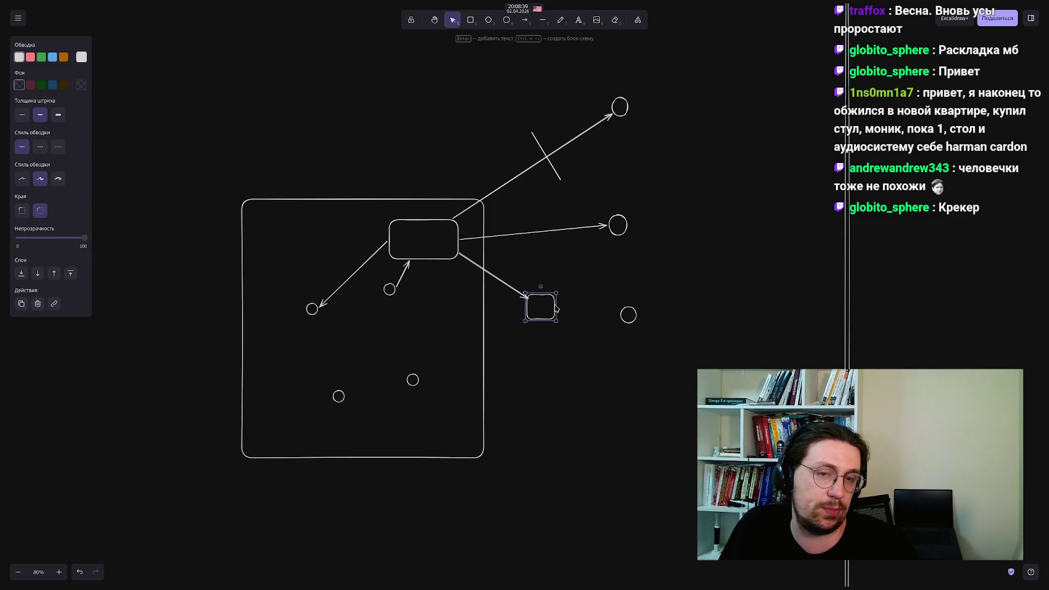
click(394, 112)
click(525, 24)
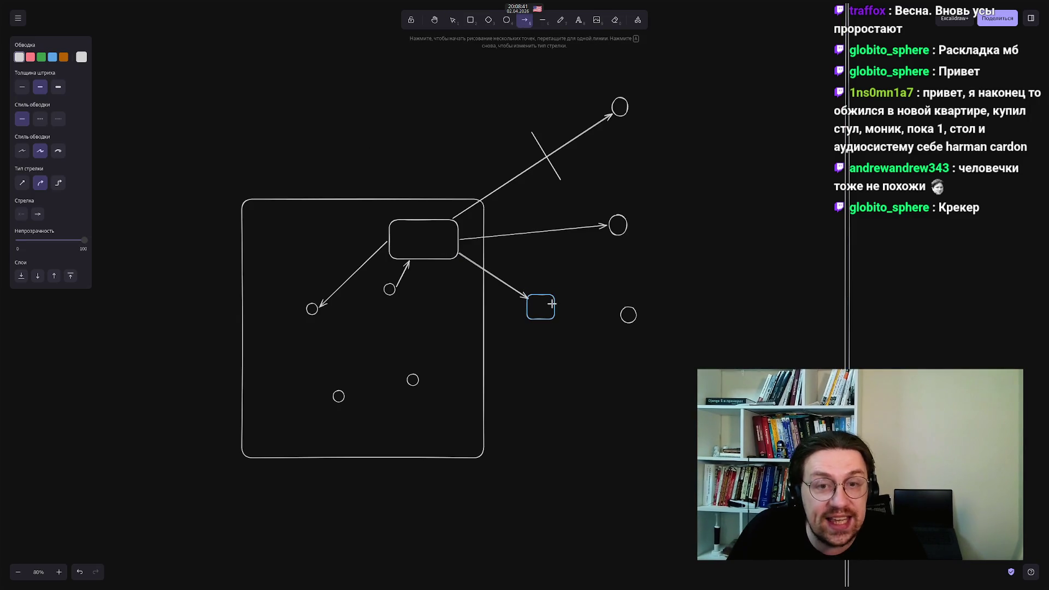
mouse_move(552, 298)
mouse_down()
mouse_move(614, 175)
mouse_move(619, 118)
mouse_up()
click(403, 124)
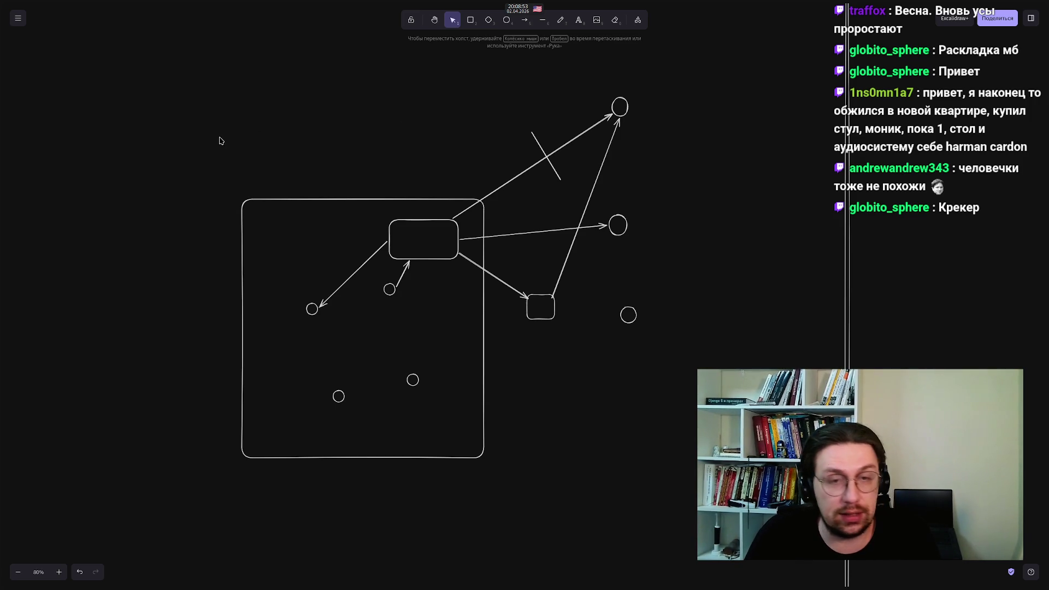
Nudge the short diagonal cross-line slightly up and right over the long upper arrow
click(541, 142)
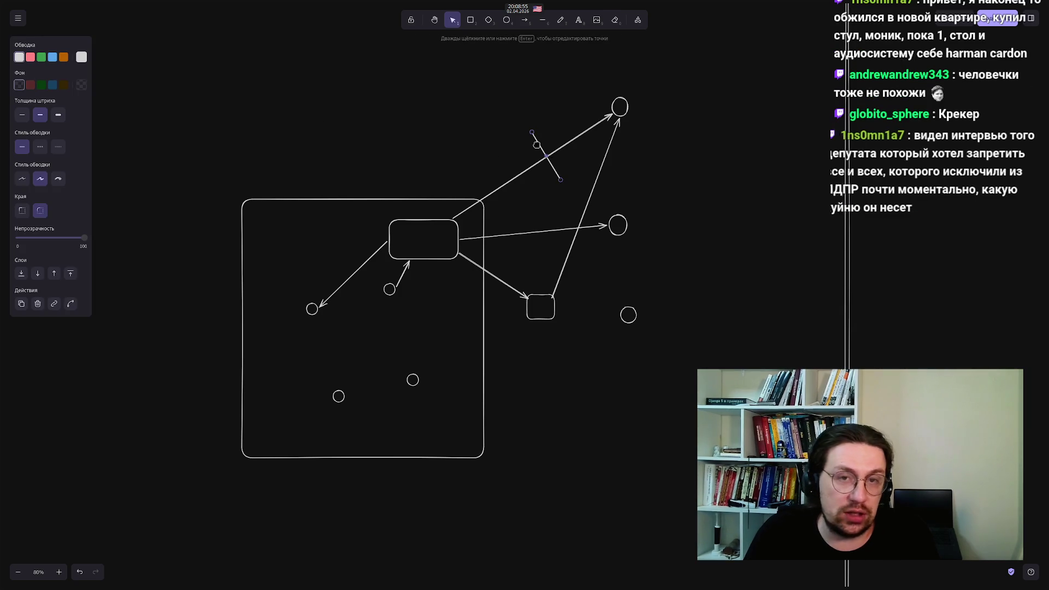
mouse_move(541, 142)
mouse_down()
mouse_move(531, 127)
mouse_move(548, 138)
mouse_up()
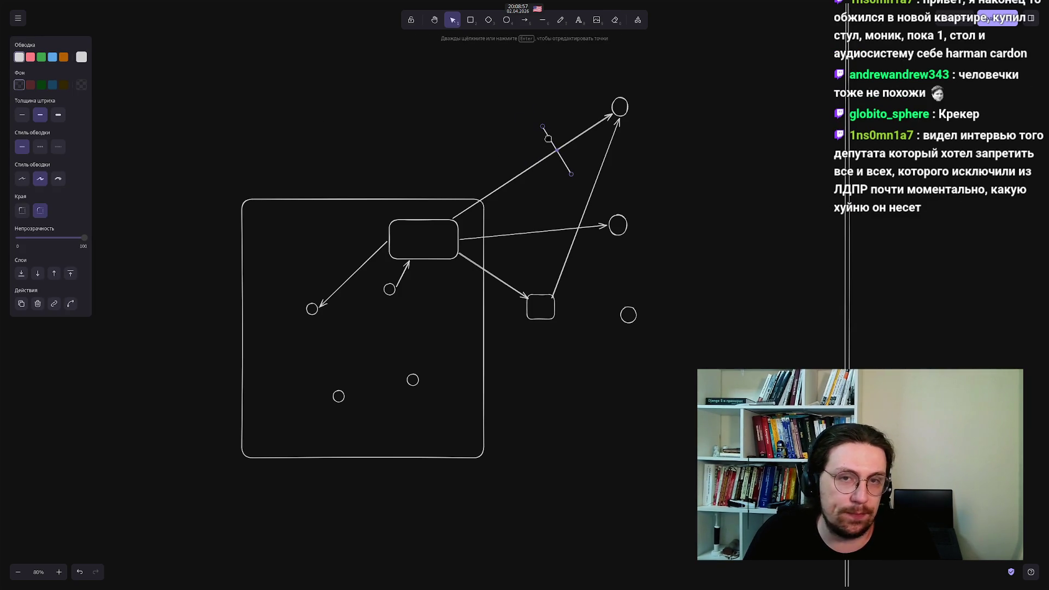
mouse_move(493, 77)
mouse_down()
mouse_move(553, 199)
mouse_move(579, 203)
mouse_up()
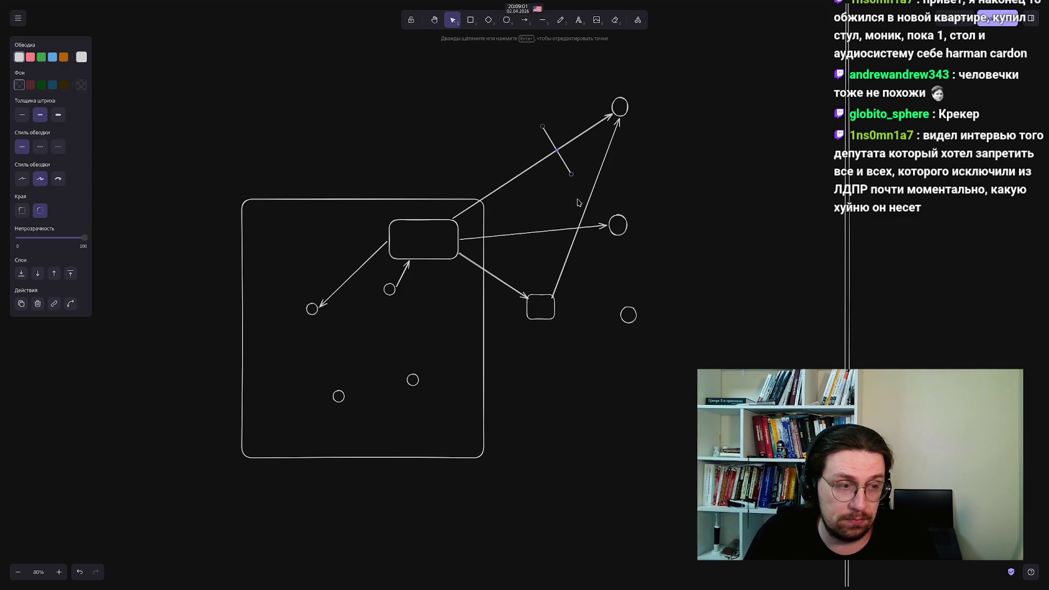
click(447, 142)
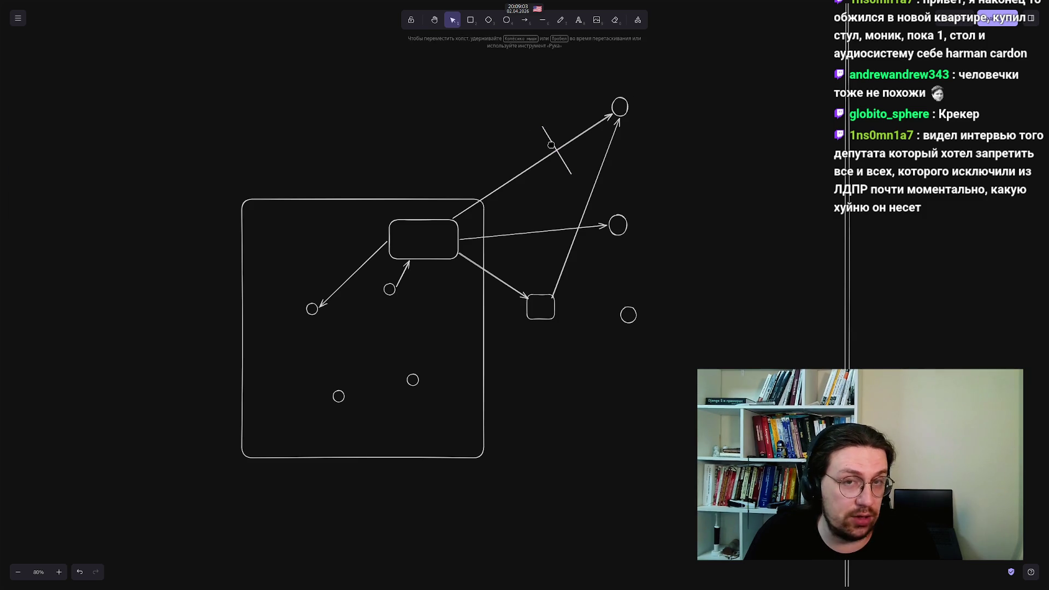
click(550, 145)
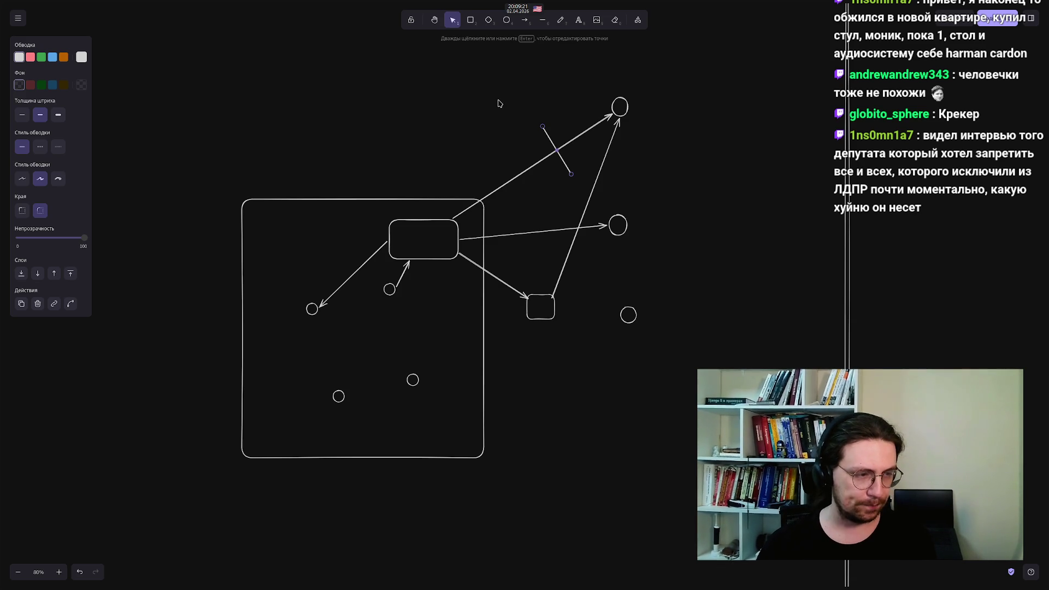
click(428, 124)
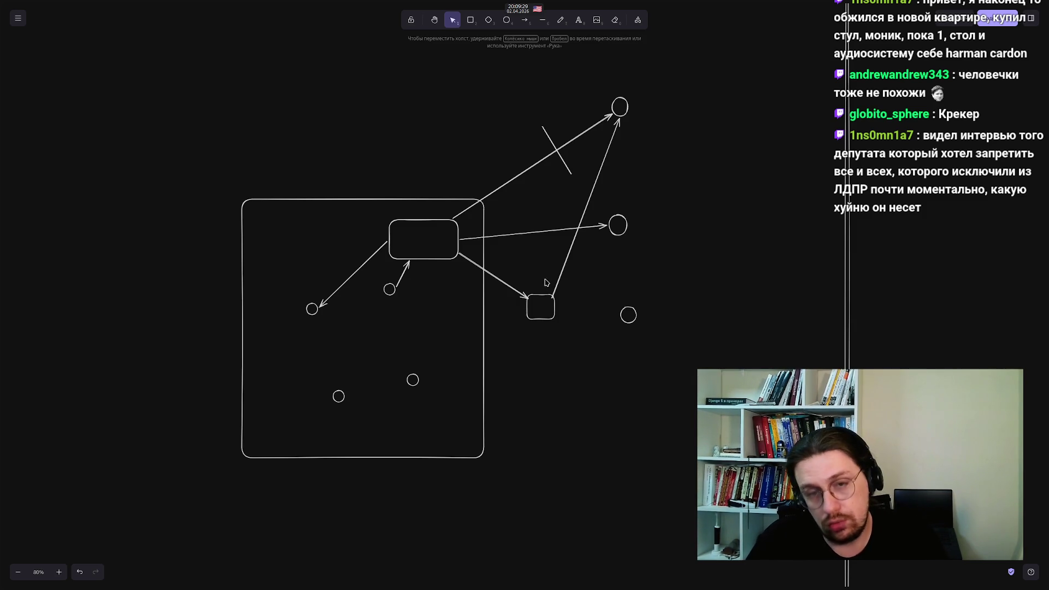
click(425, 258)
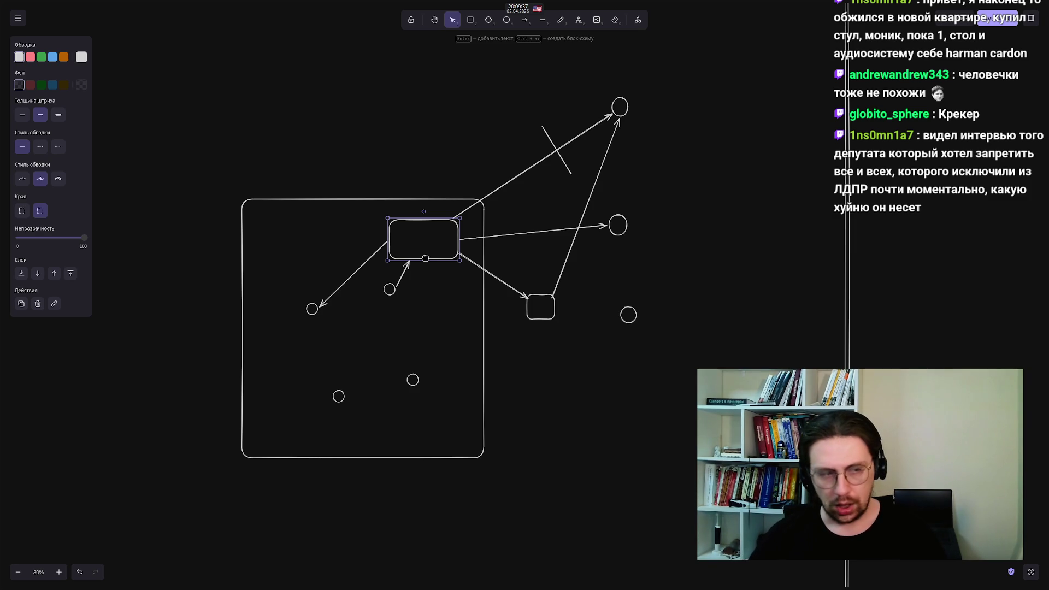
Move the small square slightly to the right
click(506, 324)
click(488, 276)
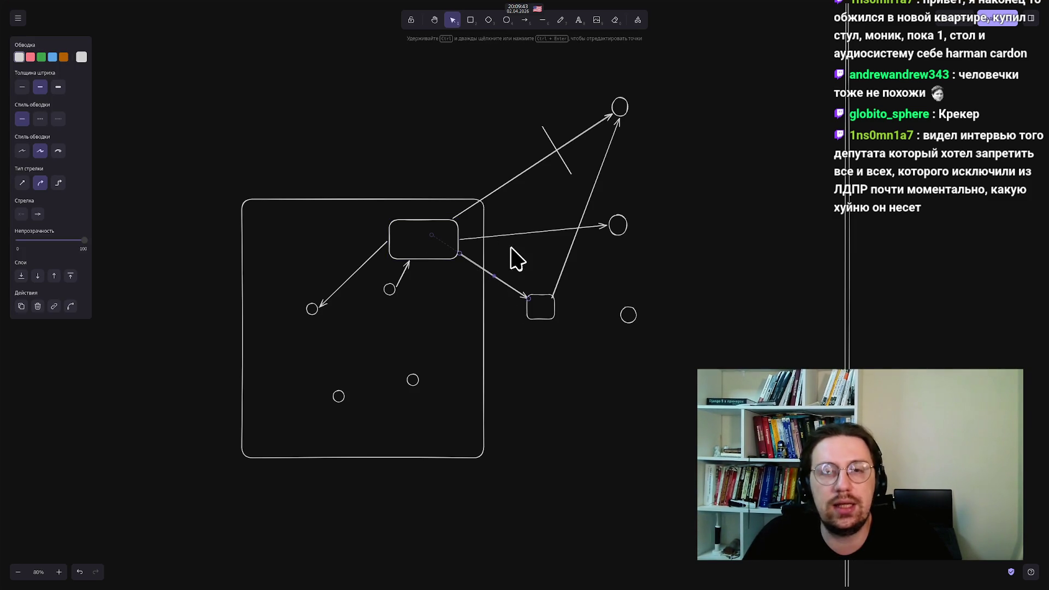
click(390, 124)
click(525, 313)
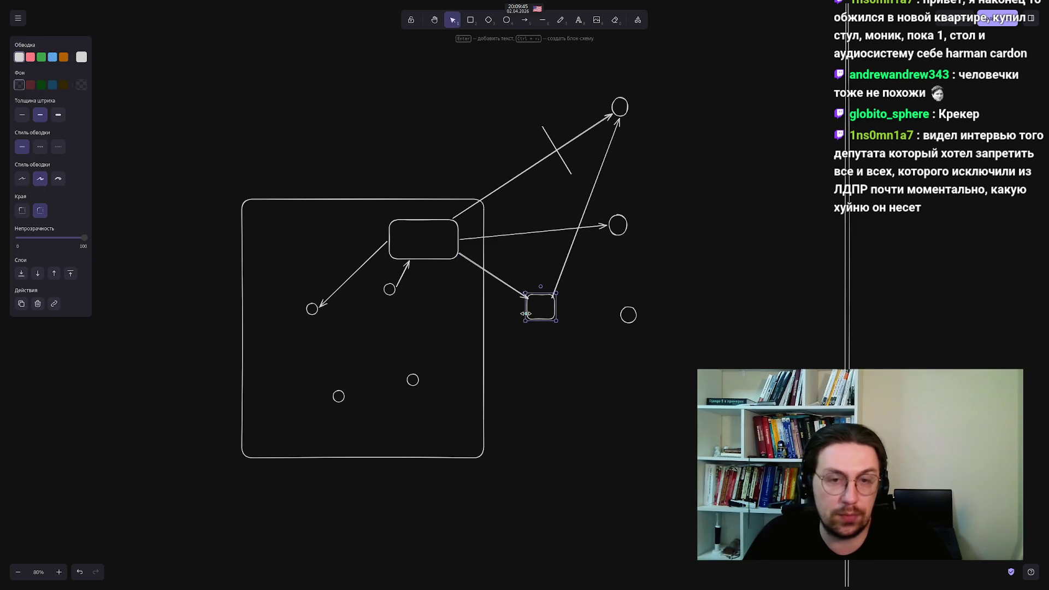
mouse_move(527, 313)
mouse_down()
mouse_move(555, 317)
mouse_move(541, 311)
mouse_up()
click(533, 375)
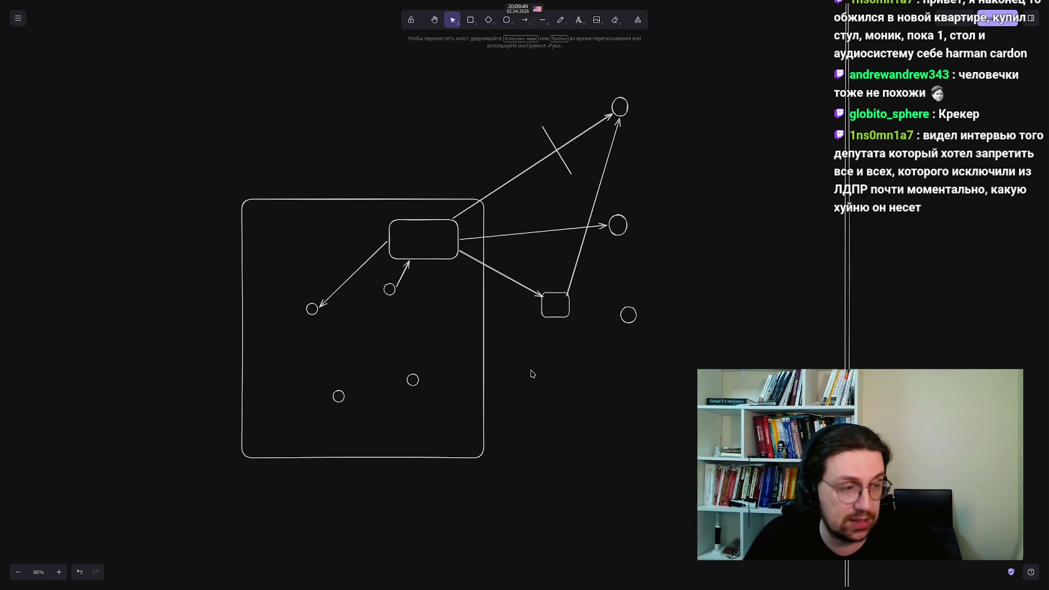
Draw an arrow from the lower circle in the big box up to the central rectangle
click(524, 19)
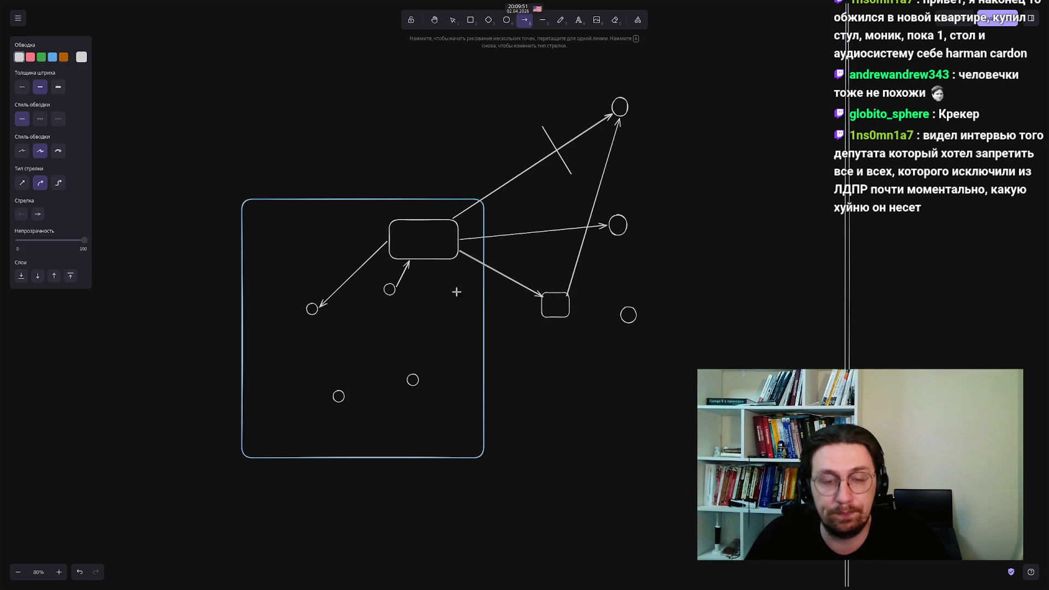
mouse_move(413, 373)
mouse_down()
mouse_move(457, 283)
mouse_move(424, 265)
mouse_up()
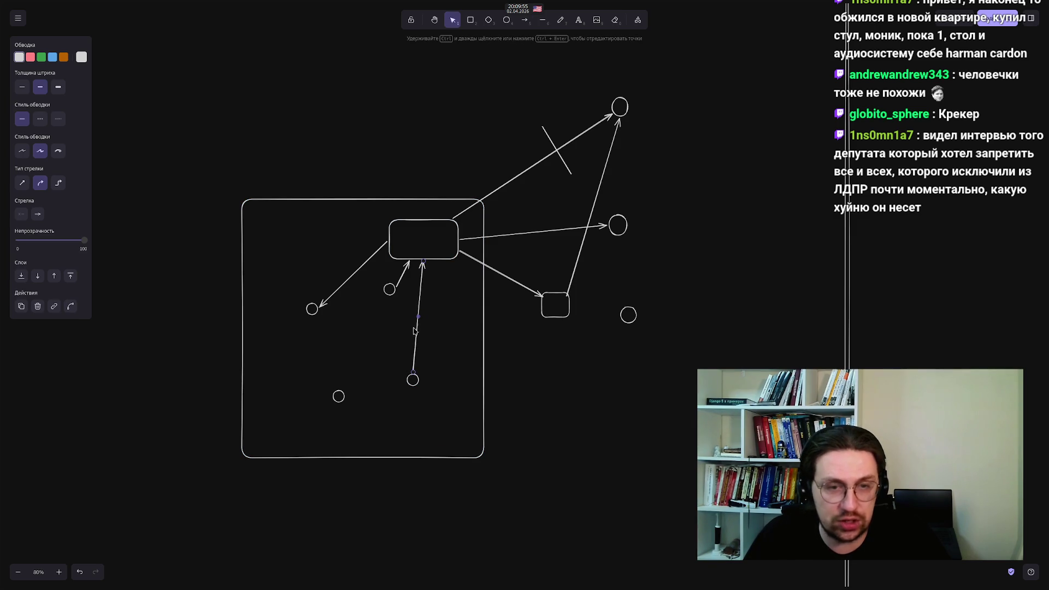
click(351, 331)
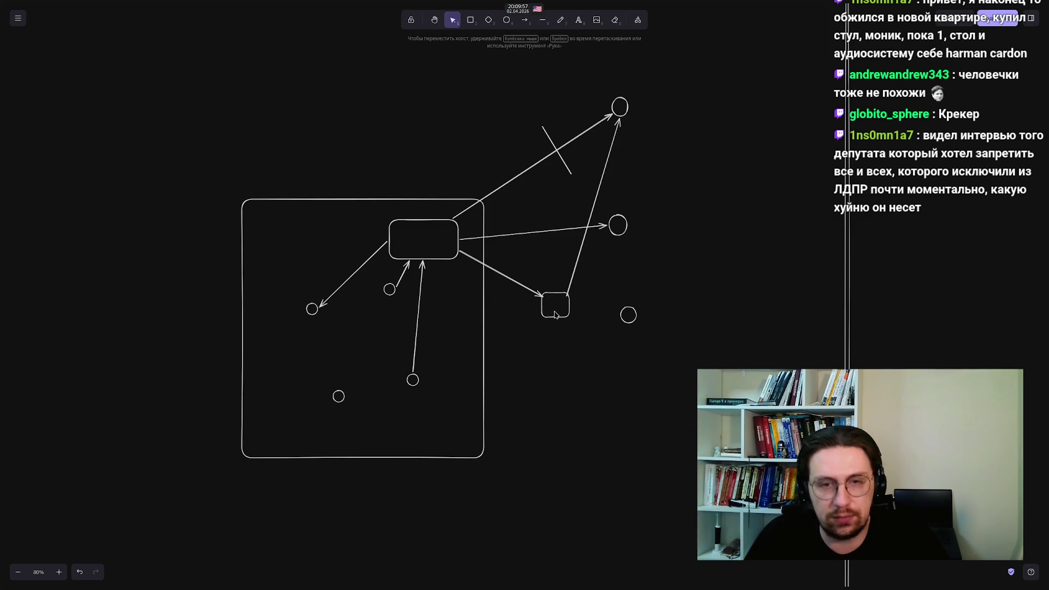
drag(528, 329, 597, 275)
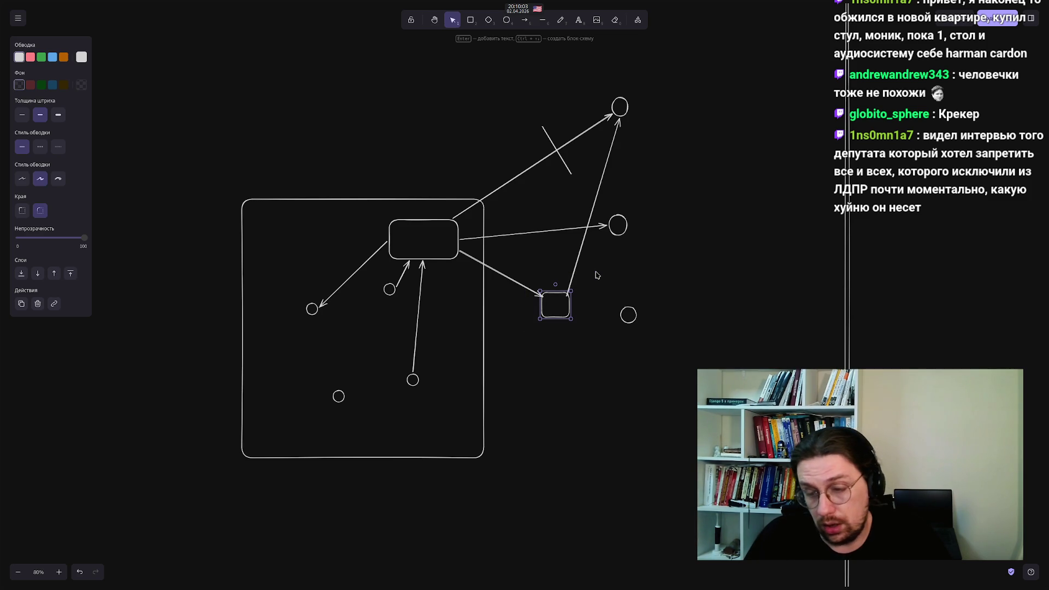
click(545, 374)
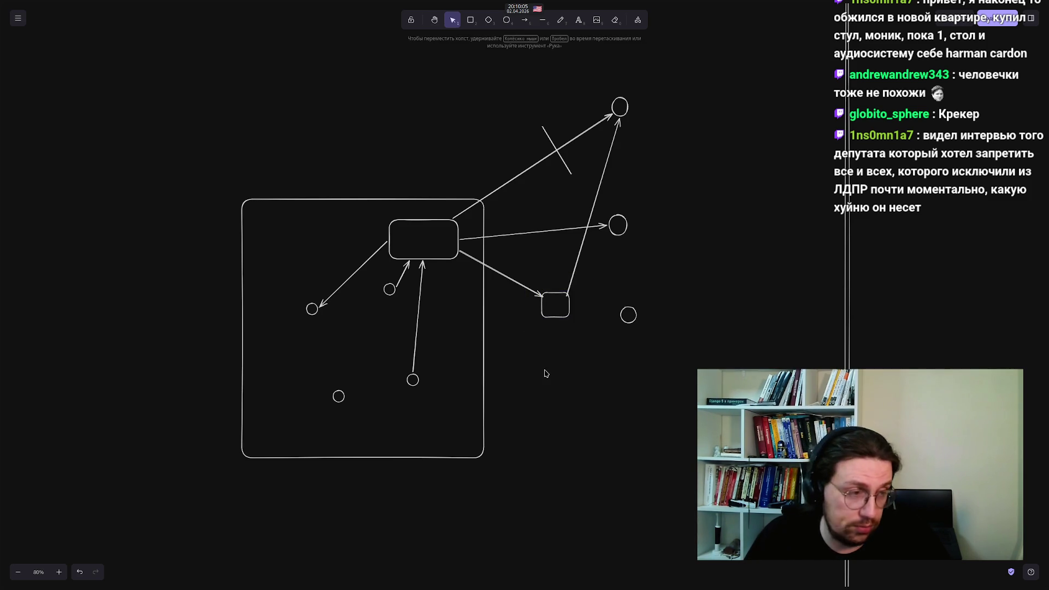
drag(535, 373, 583, 268)
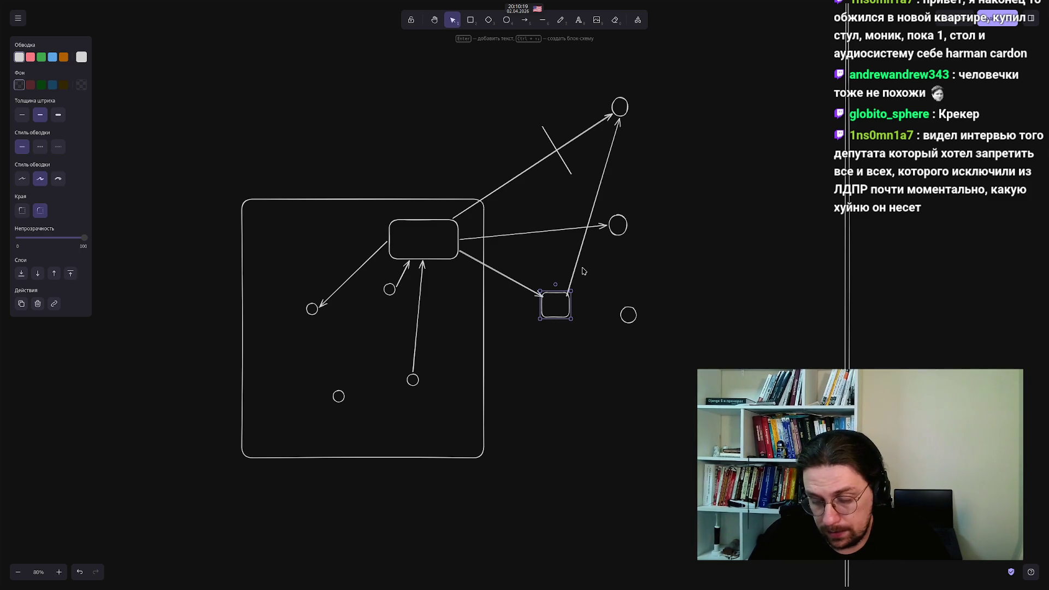
drag(517, 253, 623, 396)
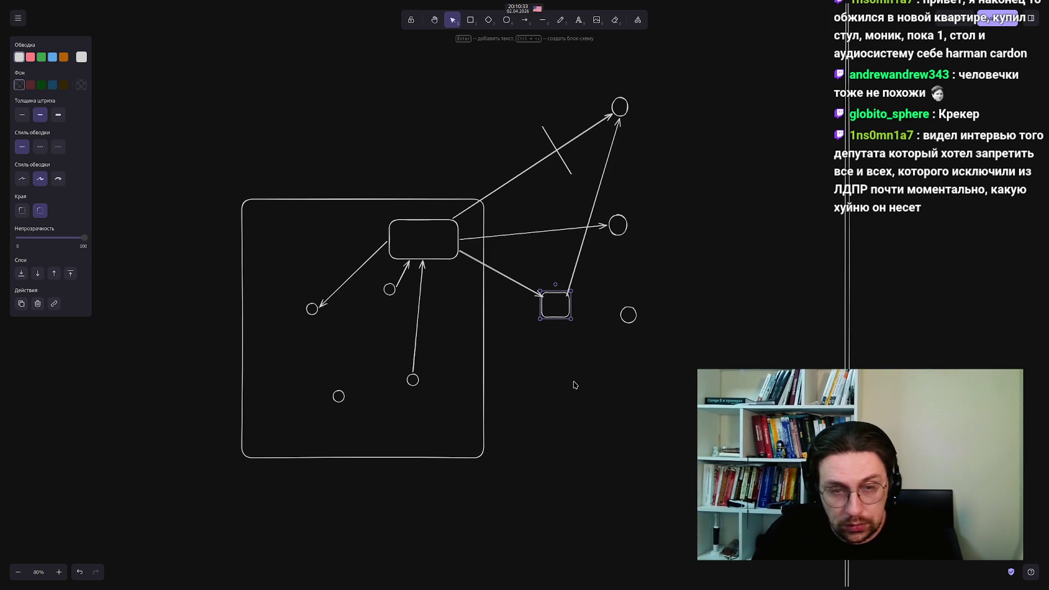
click(148, 138)
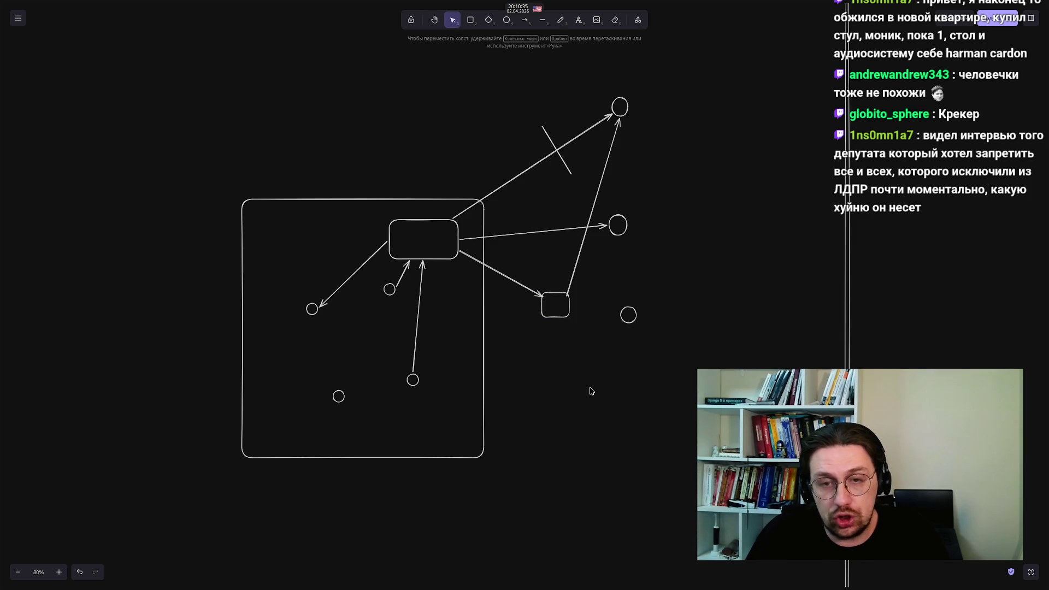
click(500, 274)
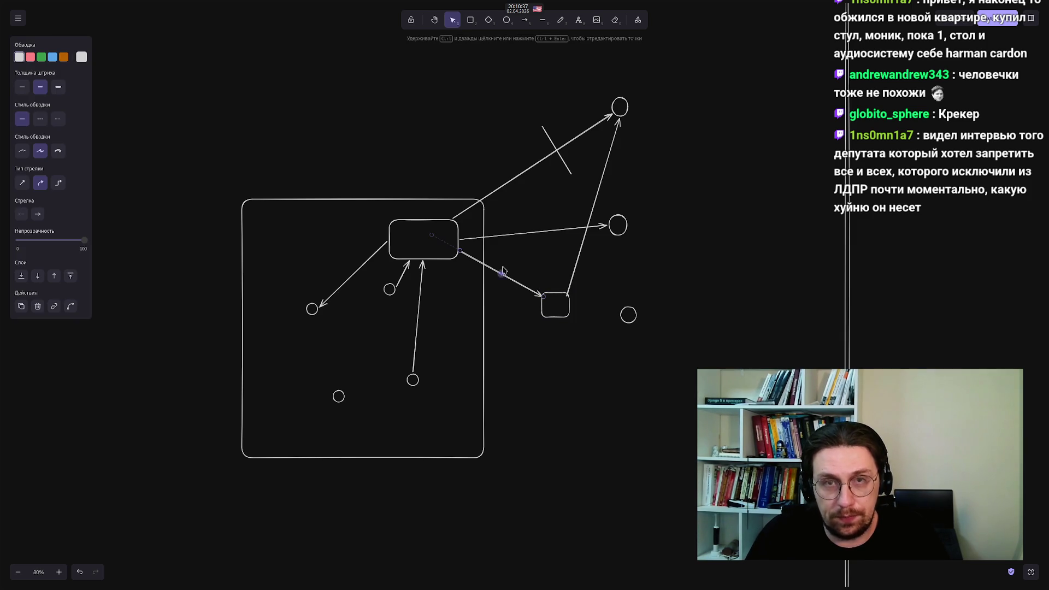
click(543, 293)
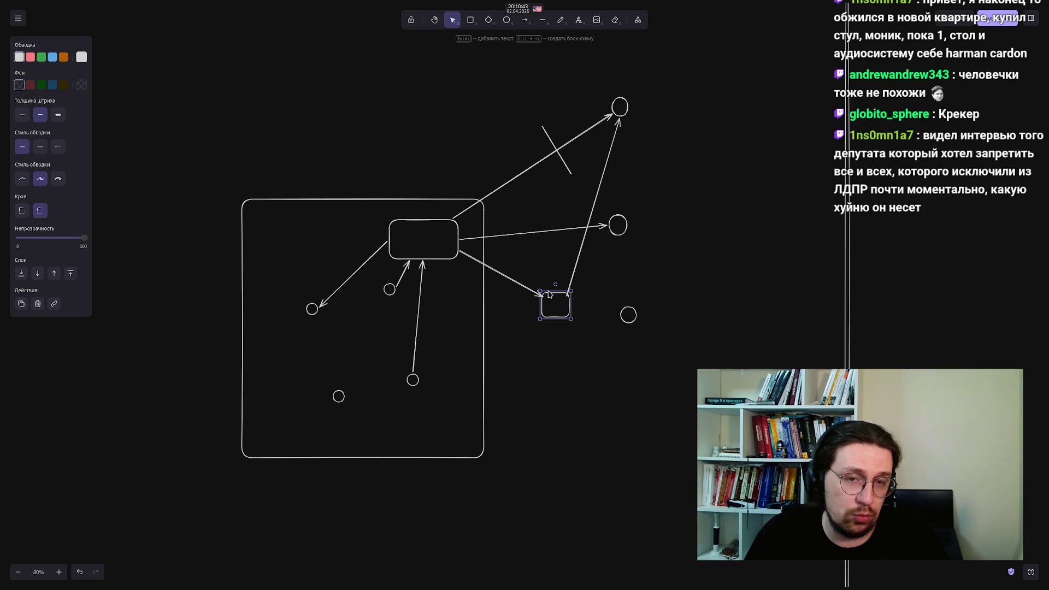
click(568, 411)
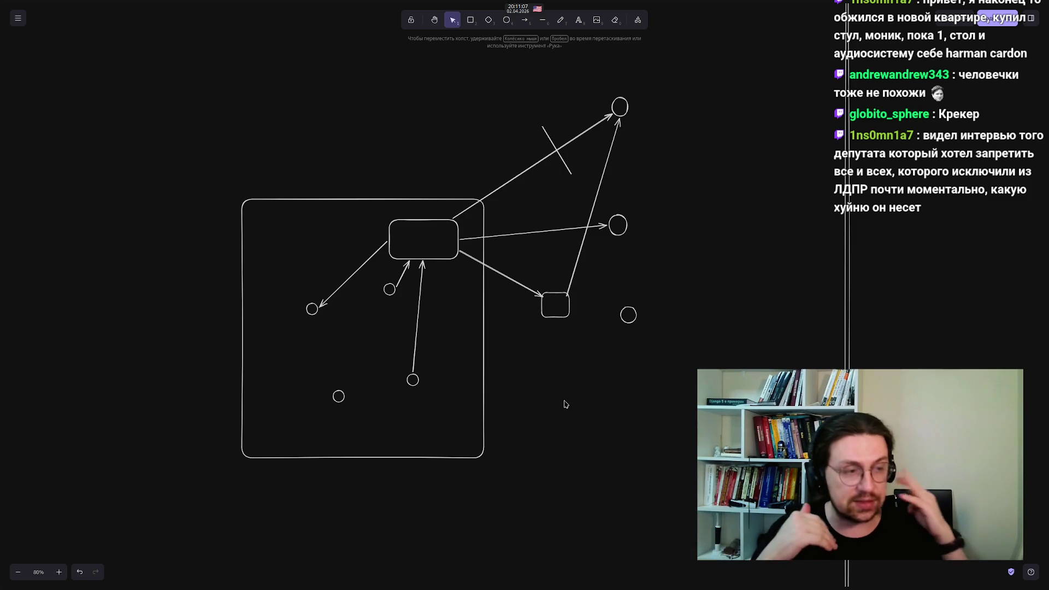
drag(597, 369, 506, 274)
click(536, 366)
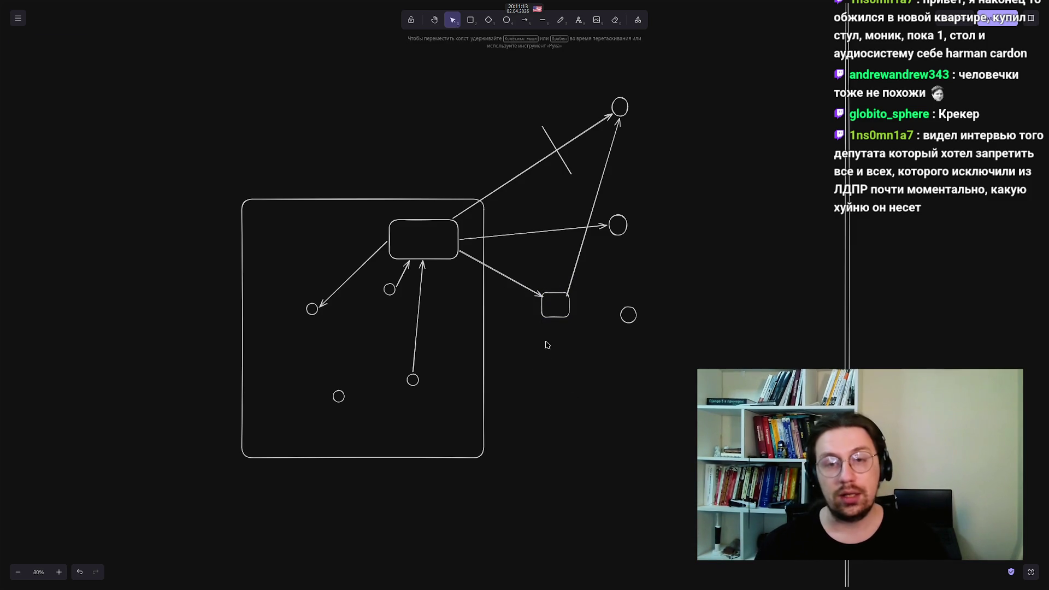
click(540, 311)
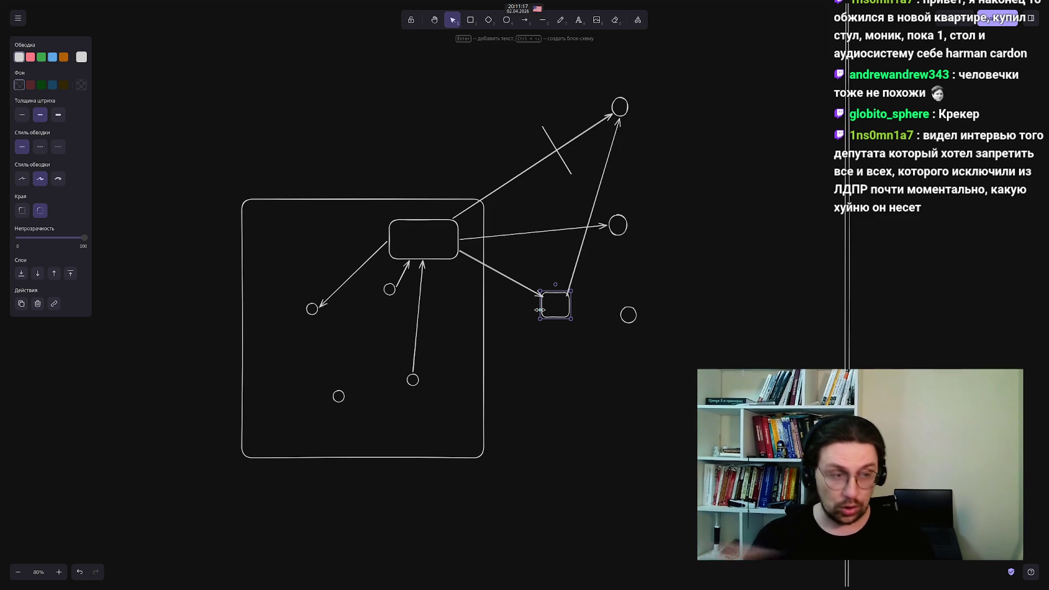
click(519, 328)
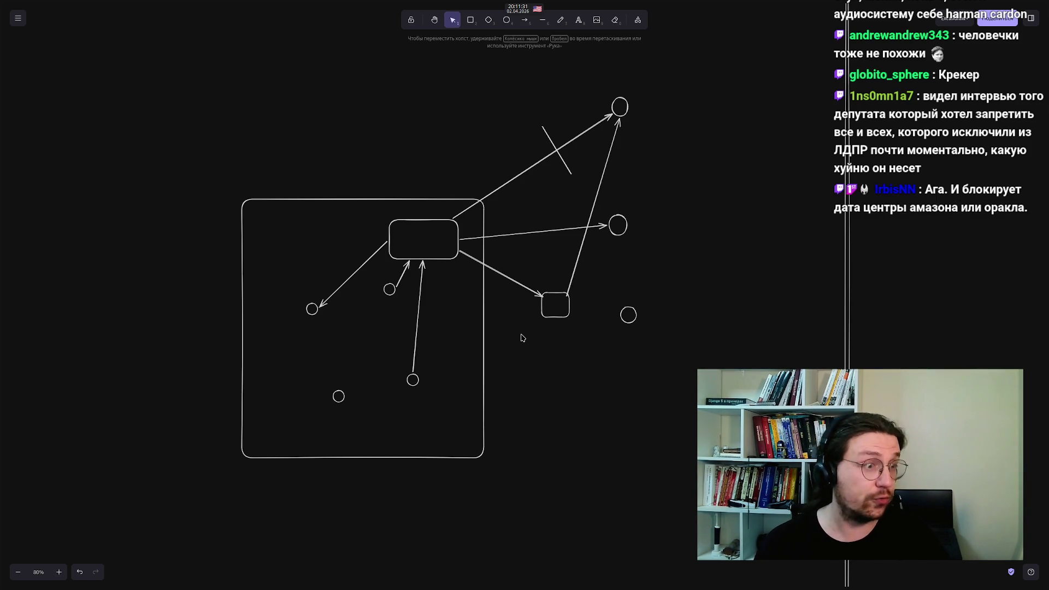
mouse_move(524, 337)
mouse_down()
mouse_move(535, 301)
mouse_move(580, 280)
mouse_up()
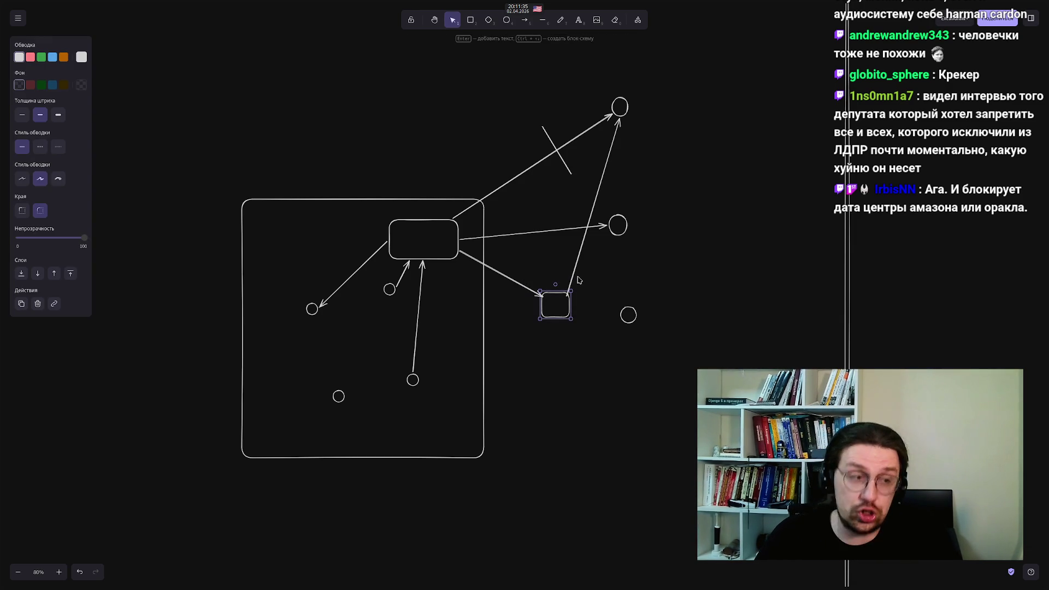
click(528, 344)
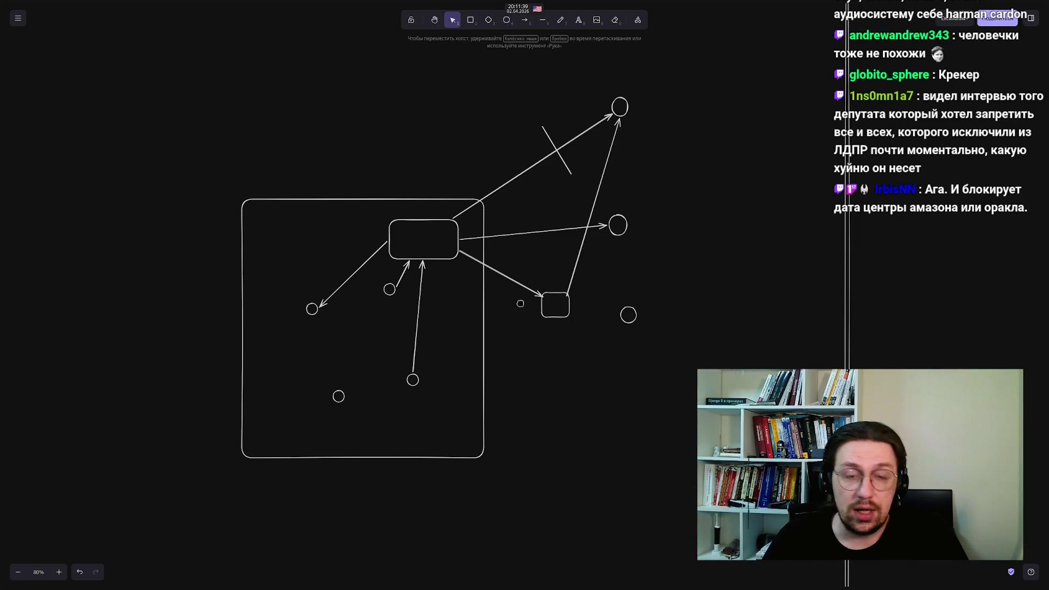
click(503, 280)
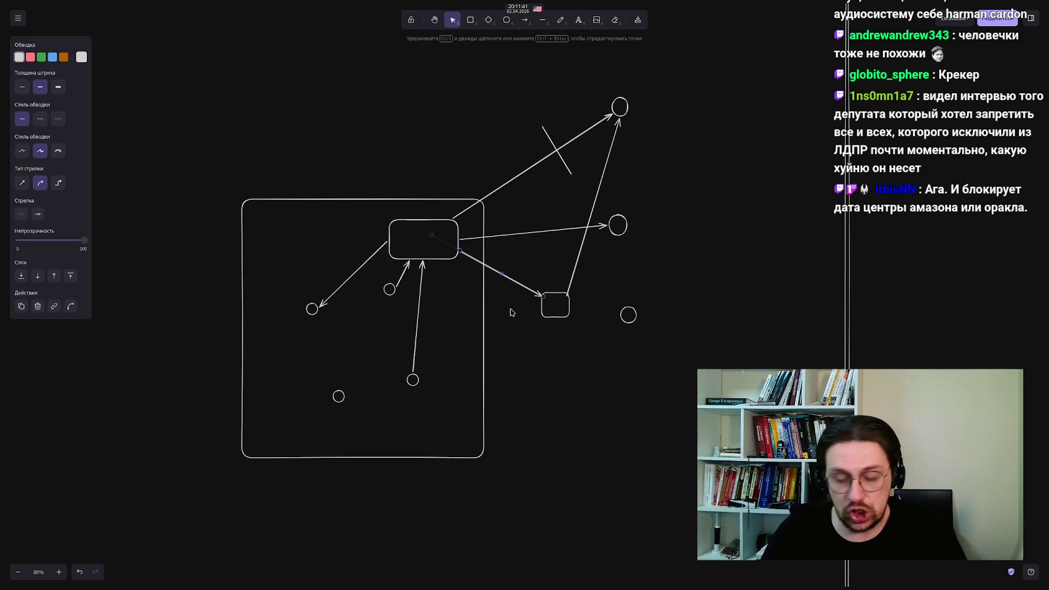
Replace the arrow to the small square with a sketchy dotted arrow, then open a new browser tab
key(Delete)
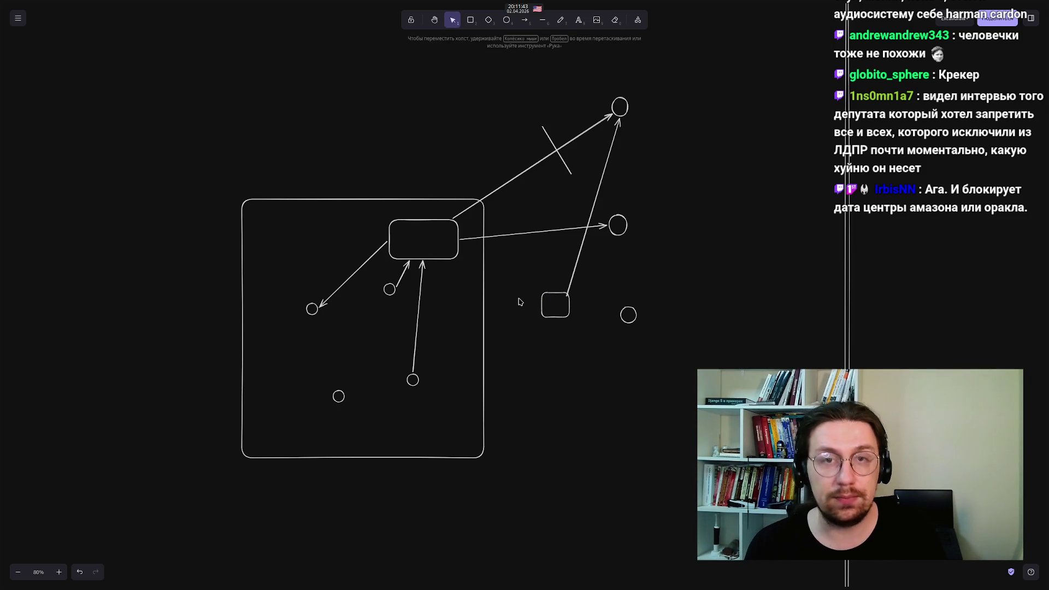
click(524, 22)
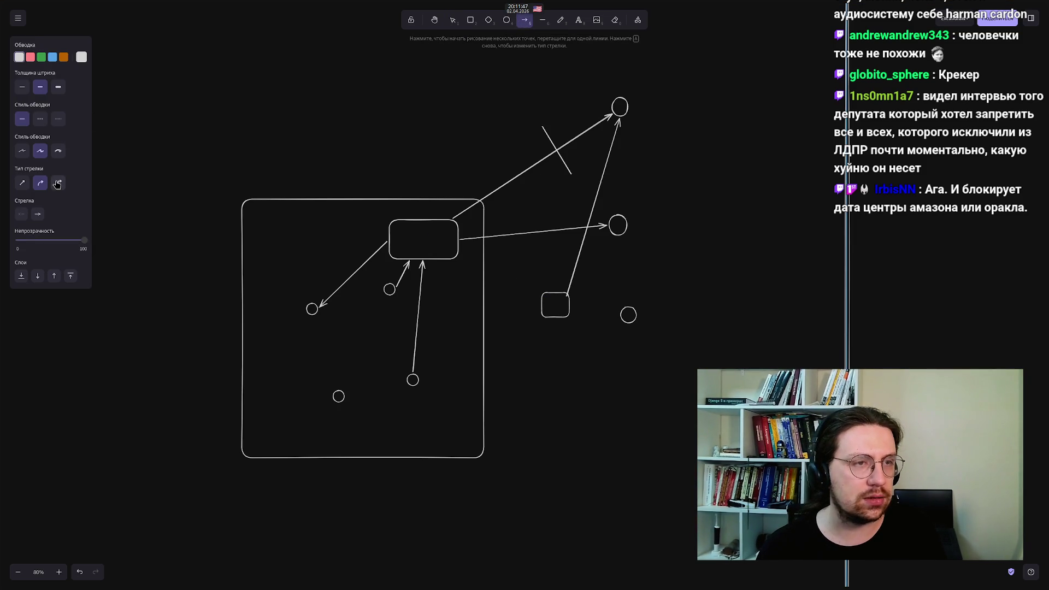
click(59, 151)
mouse_move(456, 268)
mouse_down()
mouse_move(459, 257)
mouse_move(545, 301)
mouse_up()
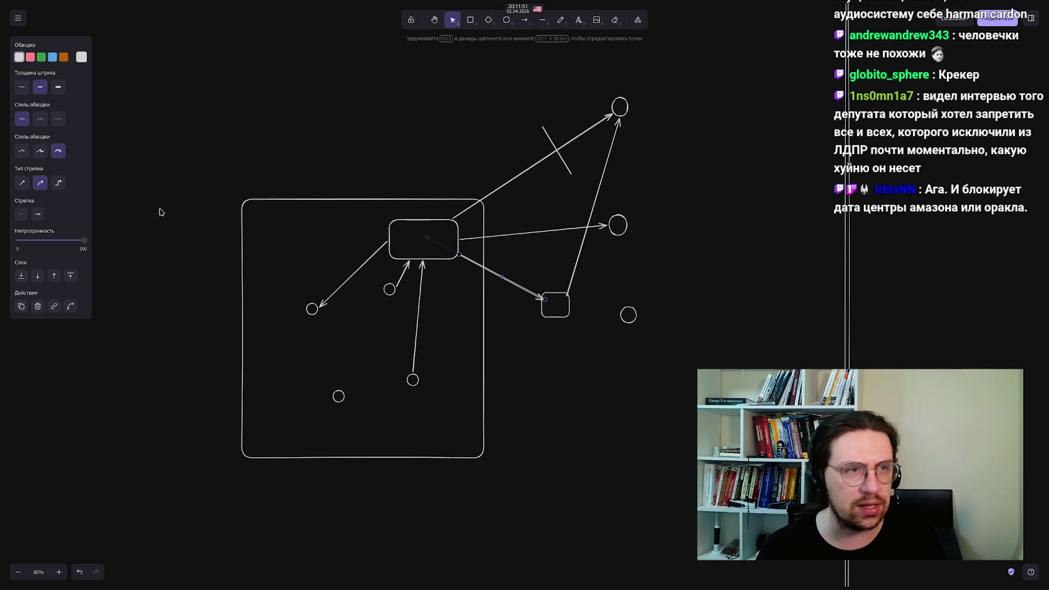
click(58, 119)
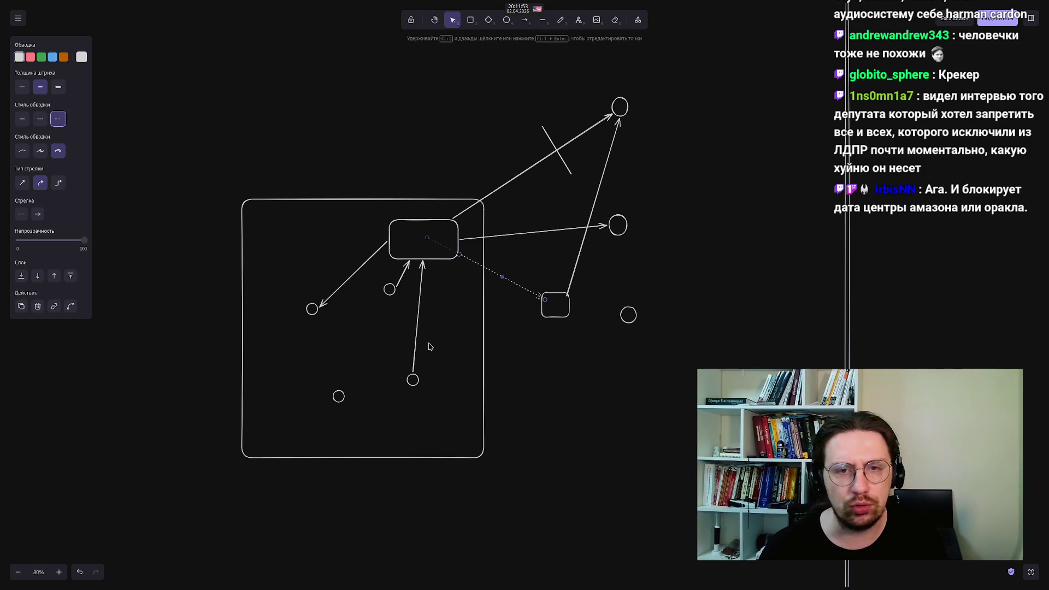
click(569, 415)
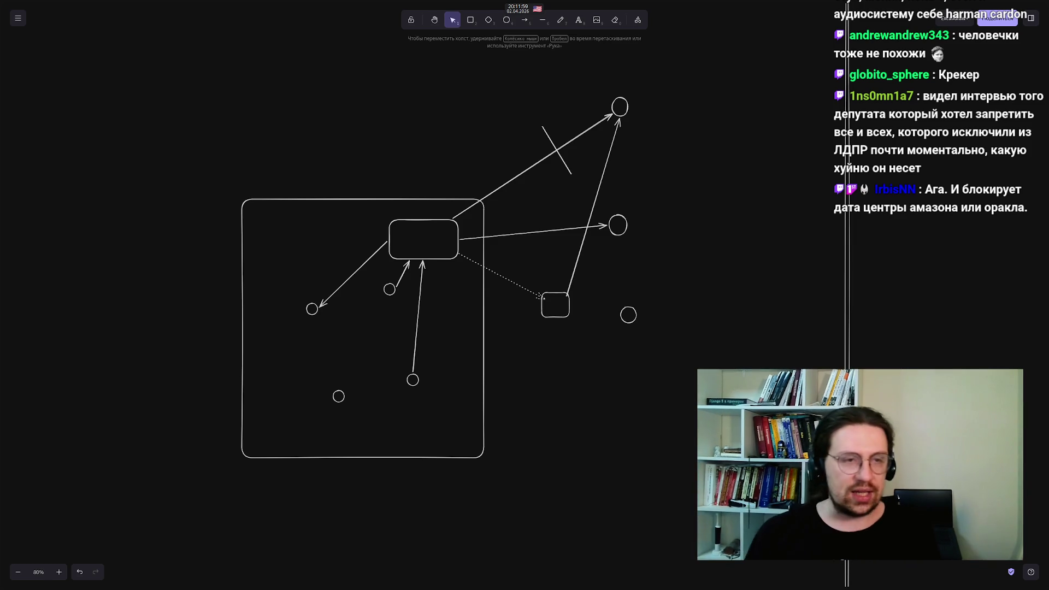
mouse_move(1, 186)
click(46, 127)
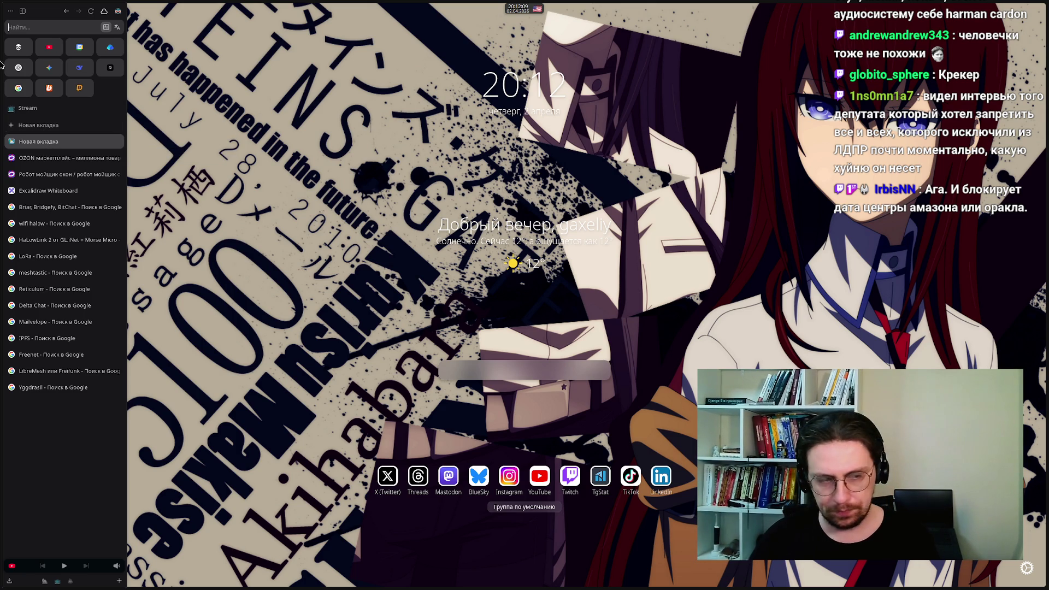
Type 'wireg' in the new tab's address field and run the Google search for wireguard
click(36, 27)
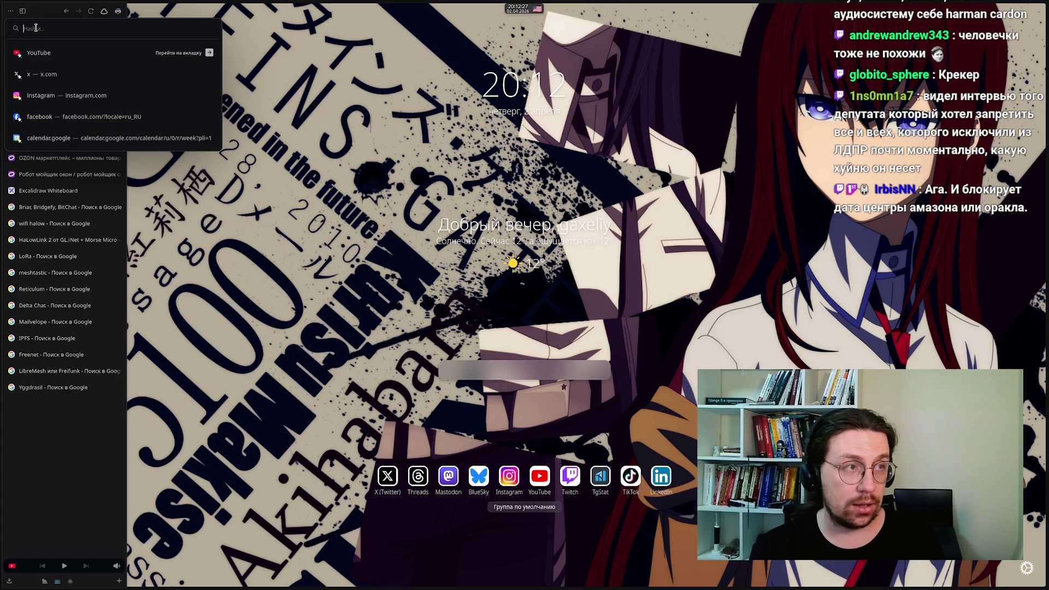
text(wi)
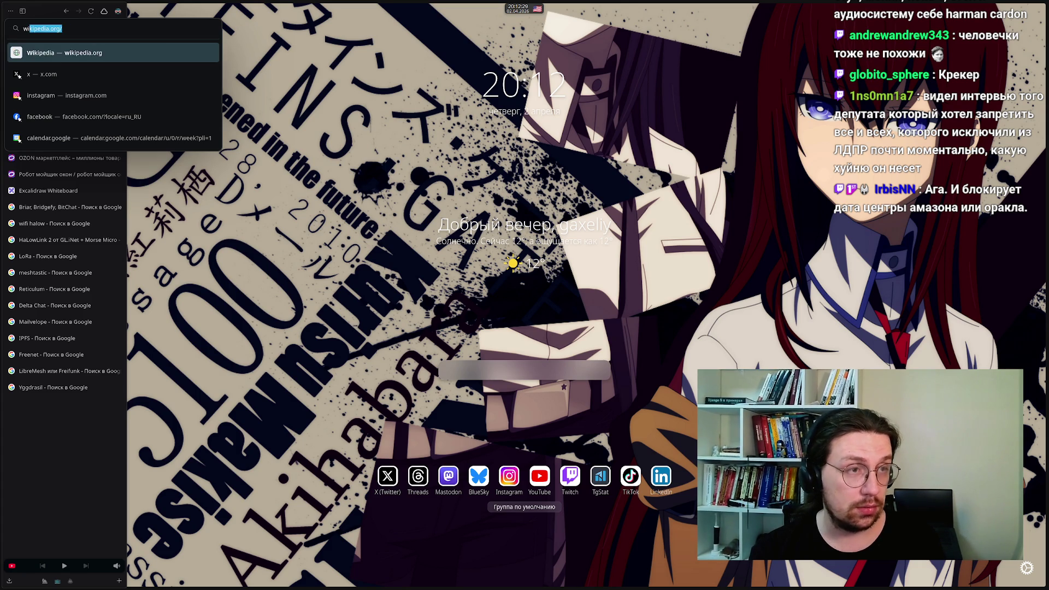
text(reg)
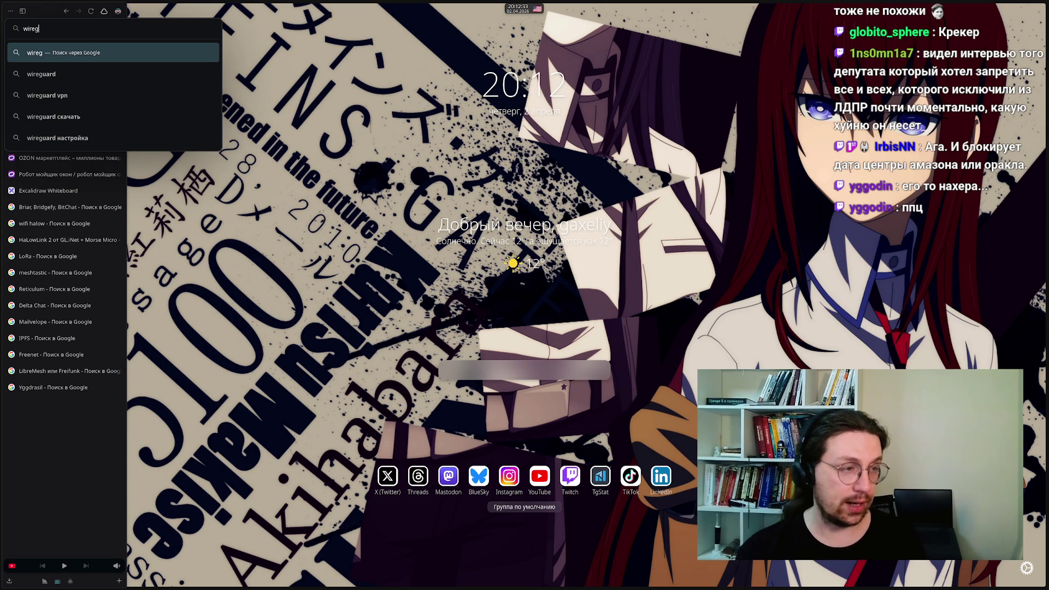
click(60, 75)
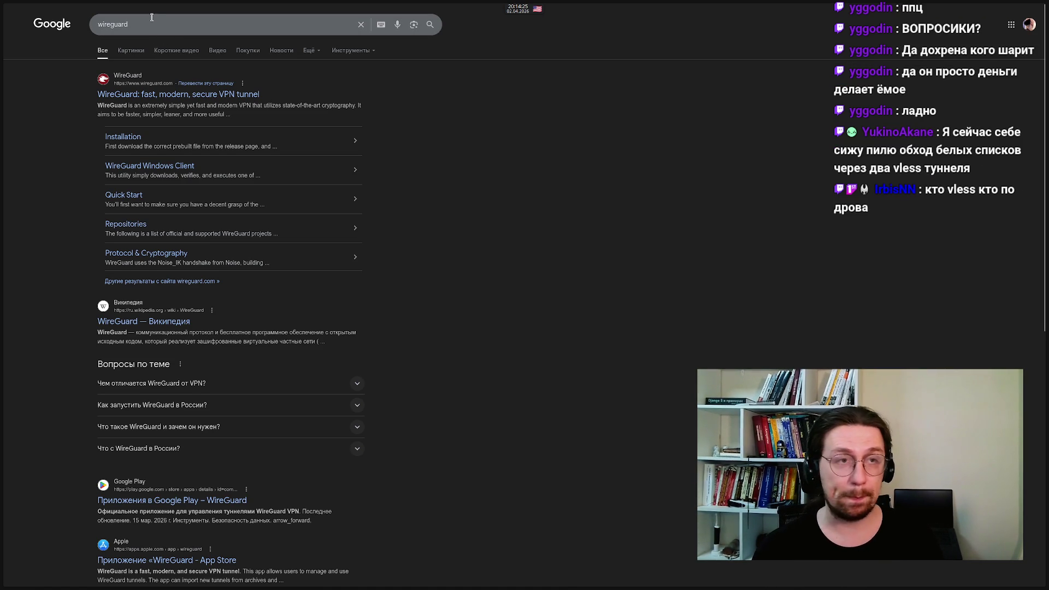
Focus the Google search box and select the 'wireguard' query text
click(151, 18)
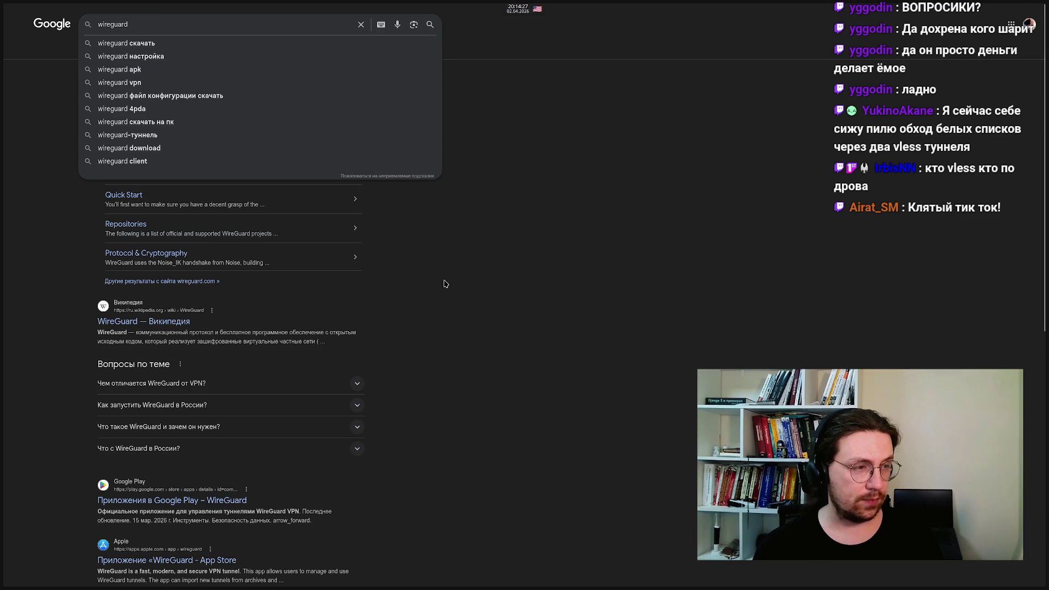
click(446, 284)
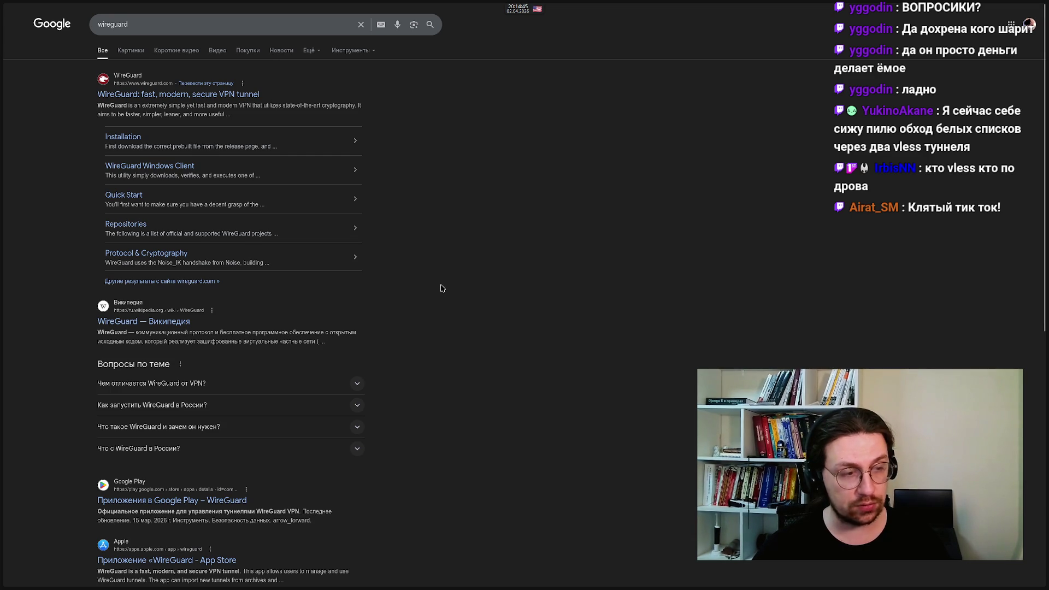
double_click(156, 24)
Back in Excalidraw, place the text 'Wireguard, OpenVPN, IPSec' on the empty canvas above the diagram
click(142, 25)
mouse_move(2, 194)
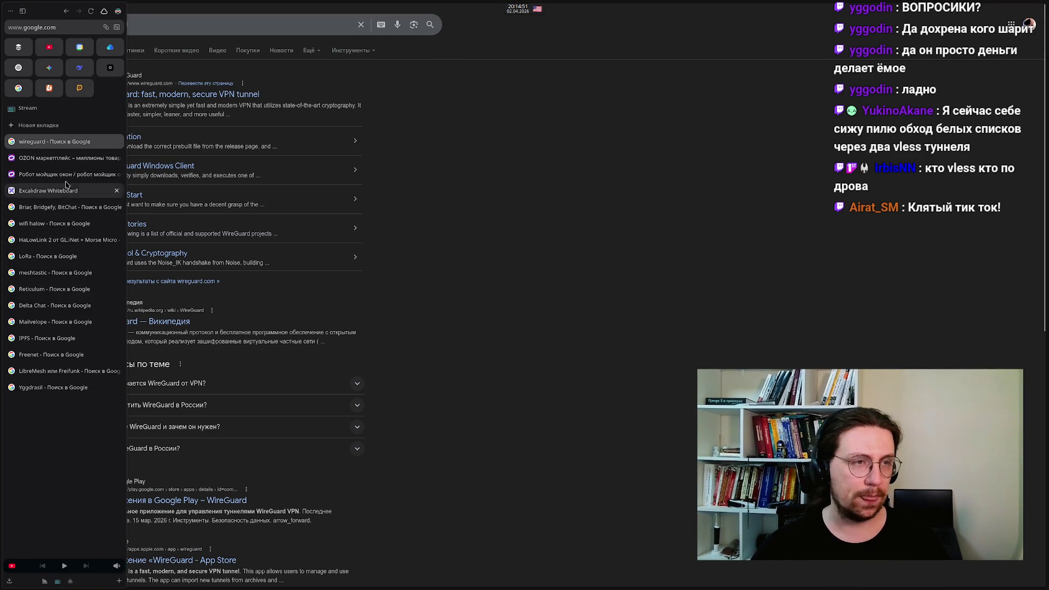
click(34, 191)
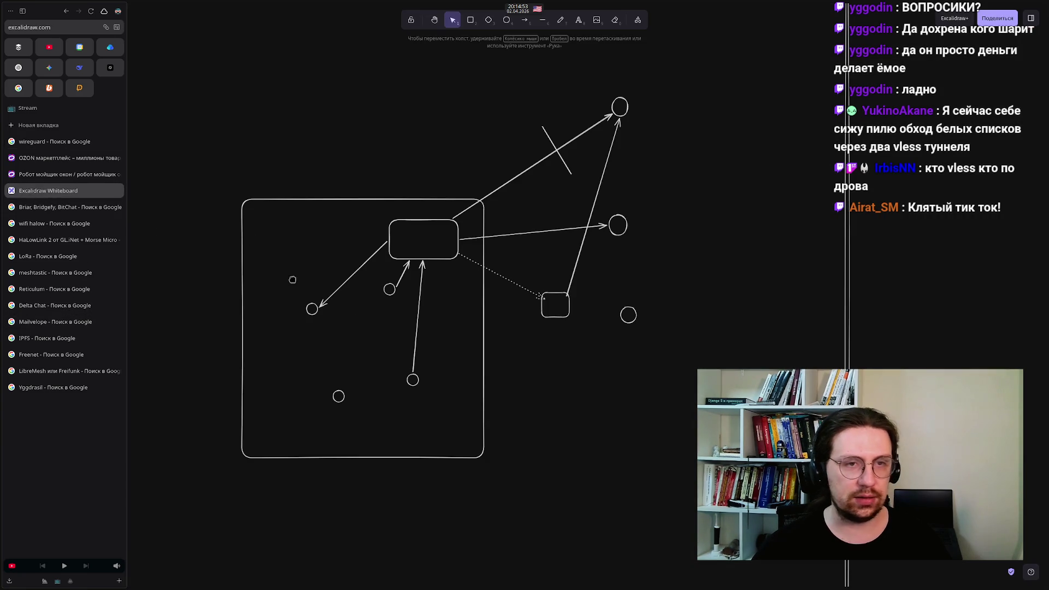
scroll(337, 297, up, 4)
double_click(291, 175)
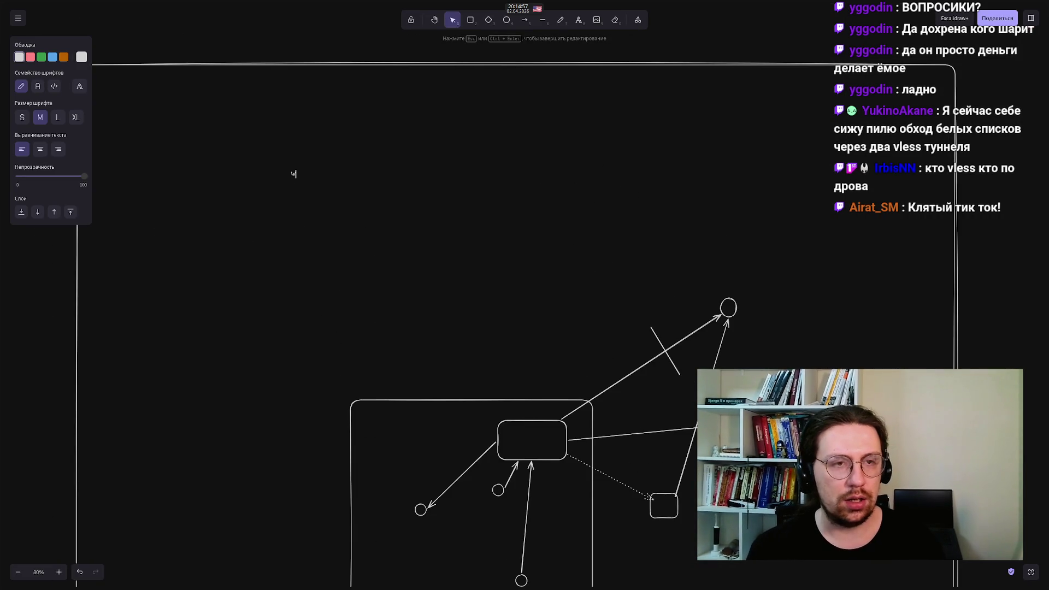
text(ireguard)
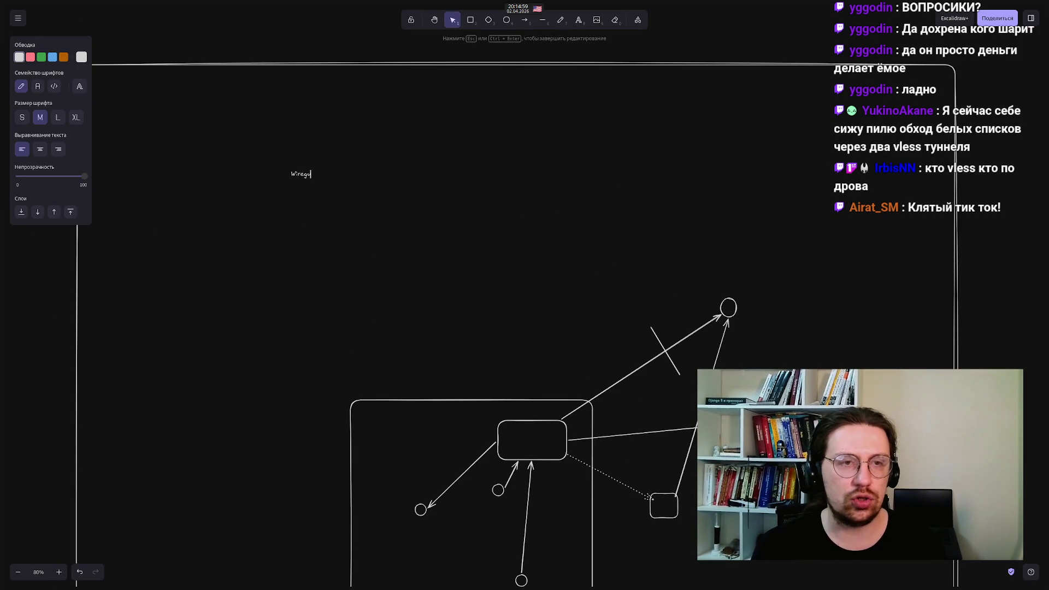
text(, OpenV)
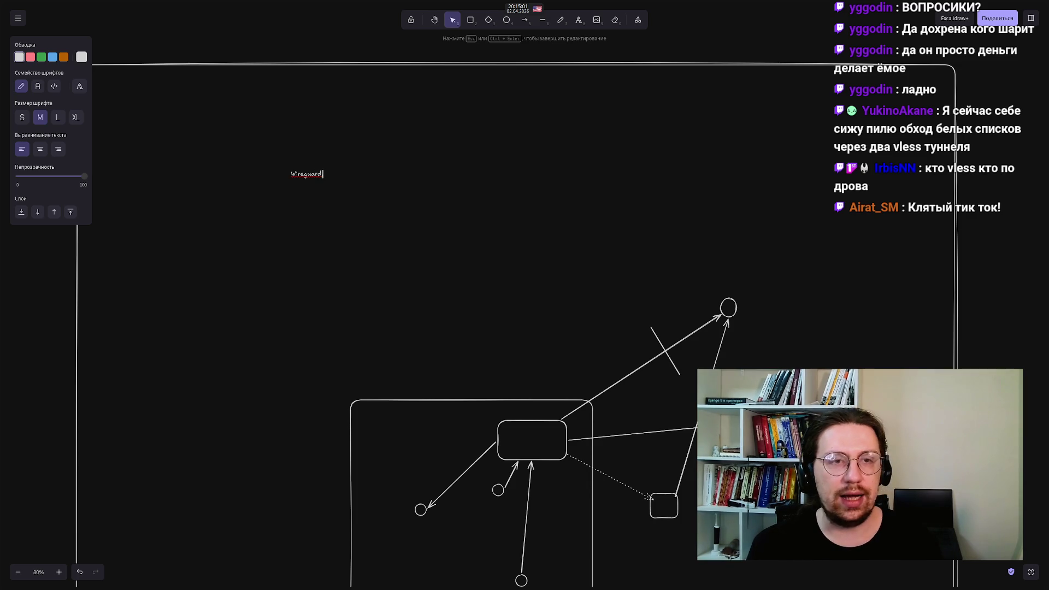
text(PN)
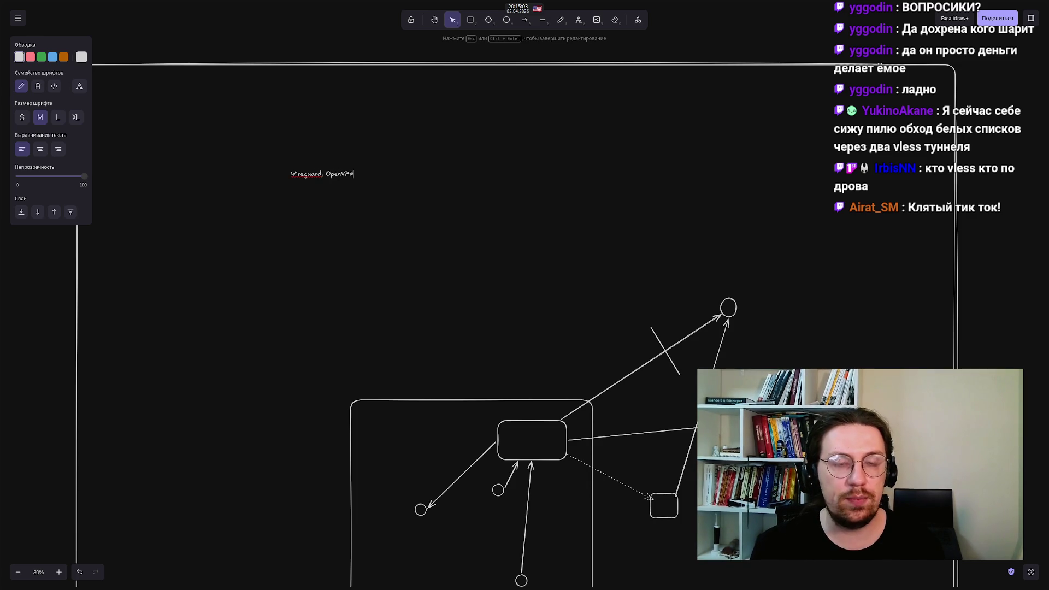
text(, IPSec)
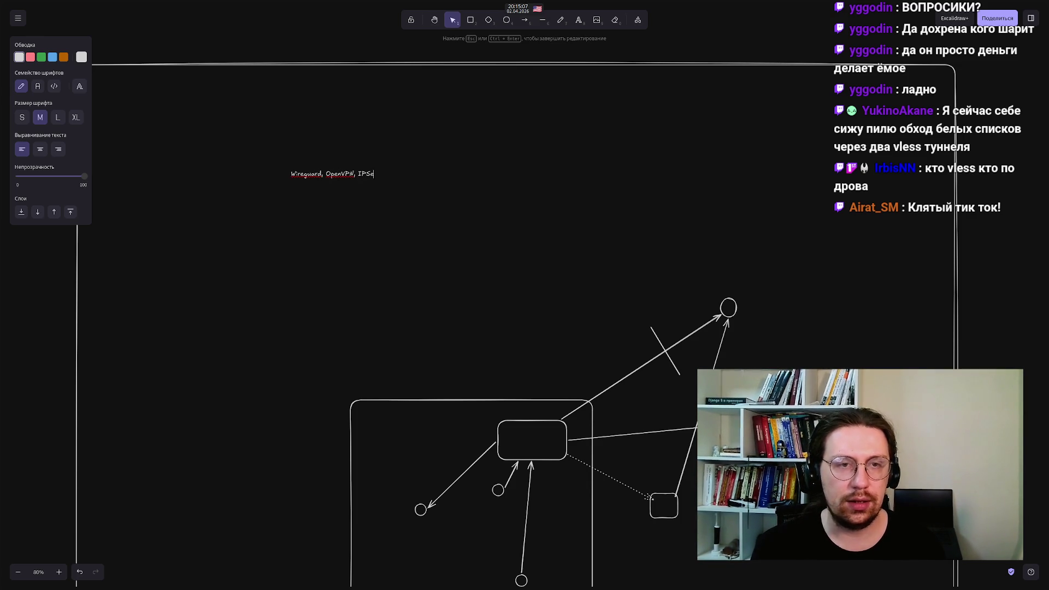
click(260, 267)
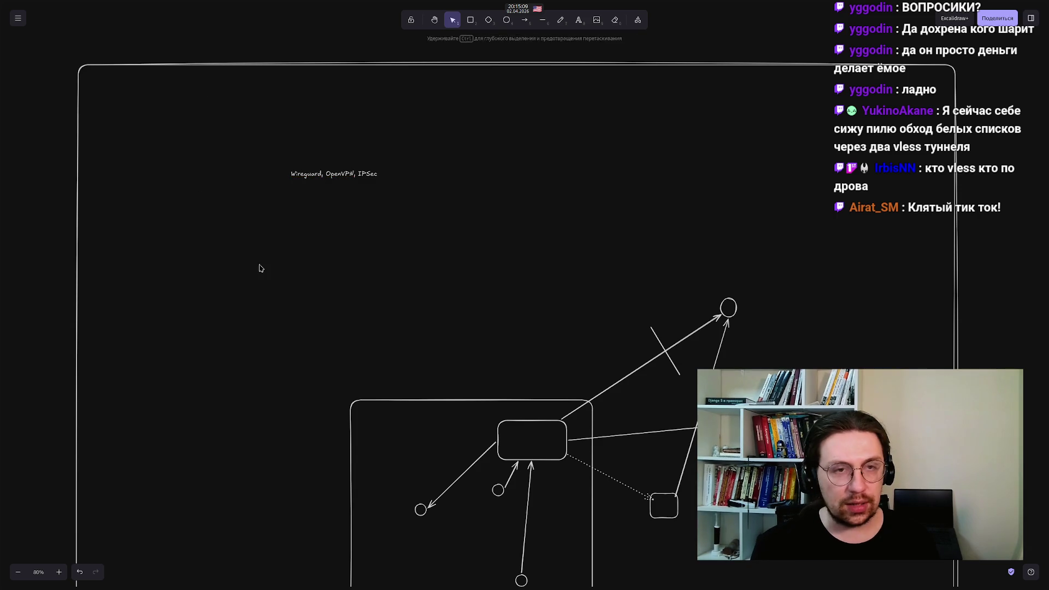
scroll(322, 182, up, 5)
scroll(323, 182, up, 5)
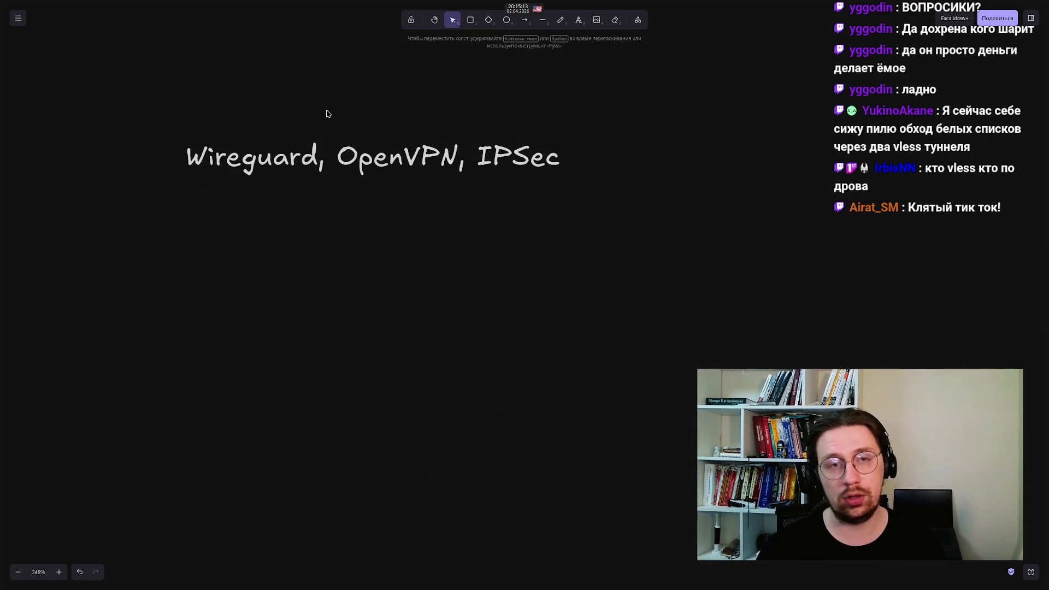
mouse_move(331, 63)
mouse_down()
mouse_move(343, 125)
mouse_move(473, 281)
mouse_up()
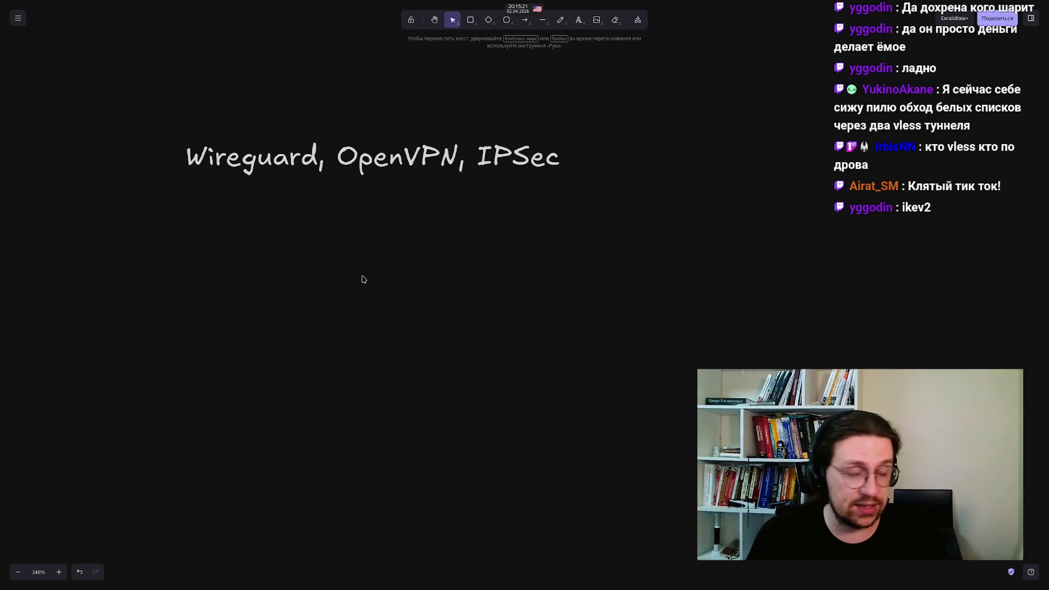
mouse_move(652, 309)
mouse_down()
mouse_move(386, 204)
mouse_move(117, 69)
mouse_up()
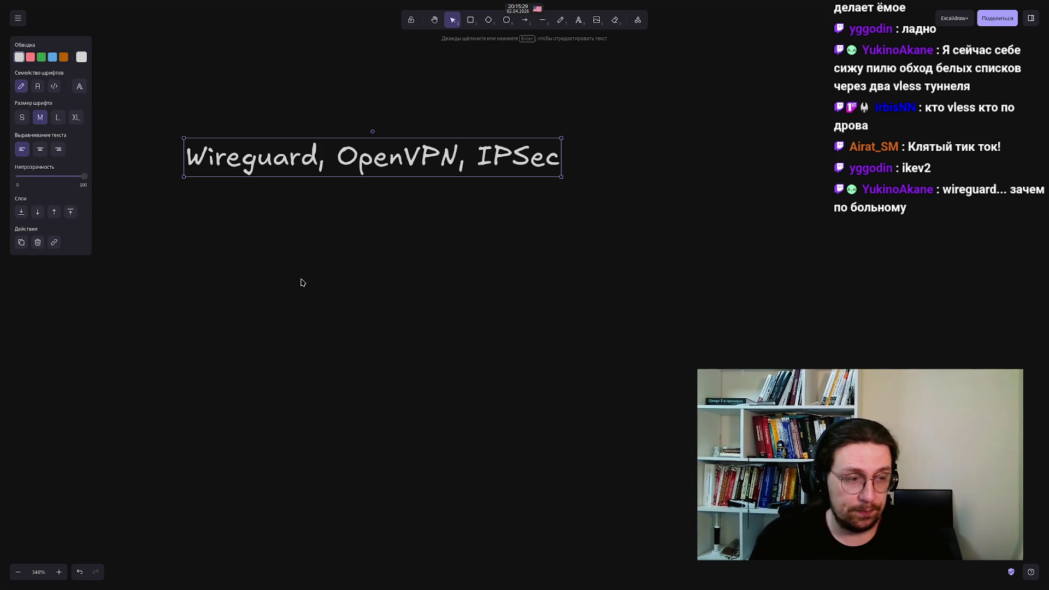
click(168, 79)
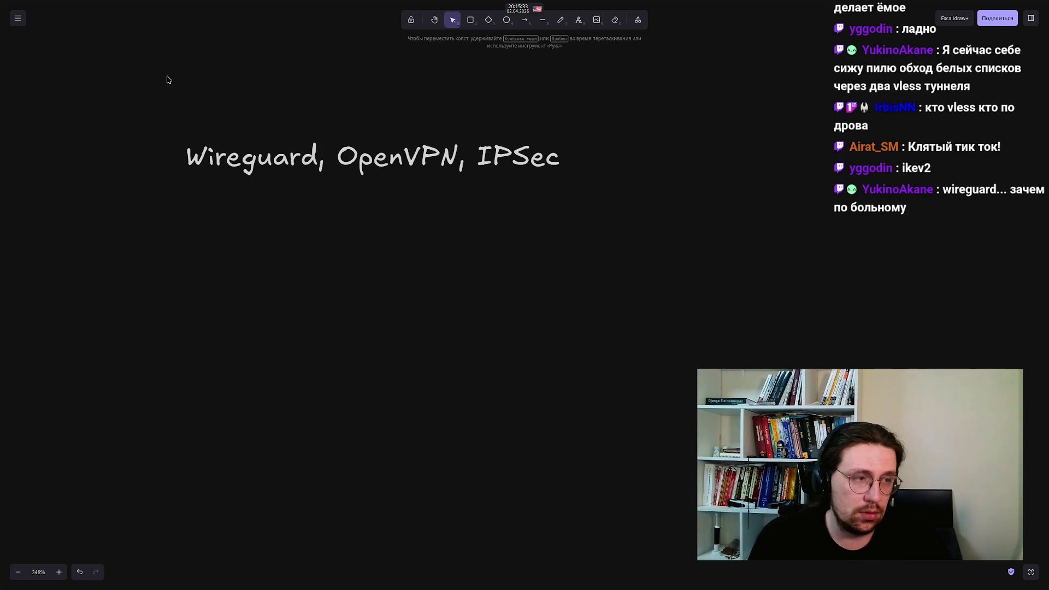
mouse_move(164, 79)
mouse_down()
mouse_move(318, 286)
mouse_move(330, 293)
mouse_move(342, 264)
mouse_up()
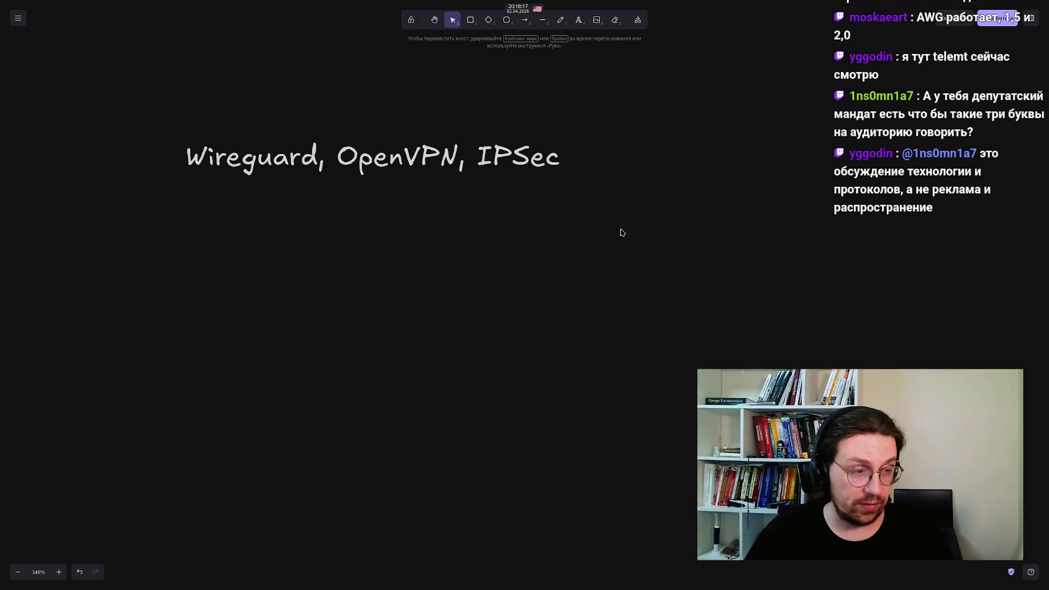
mouse_move(341, 329)
mouse_down()
mouse_move(359, 66)
mouse_move(459, 58)
mouse_up()
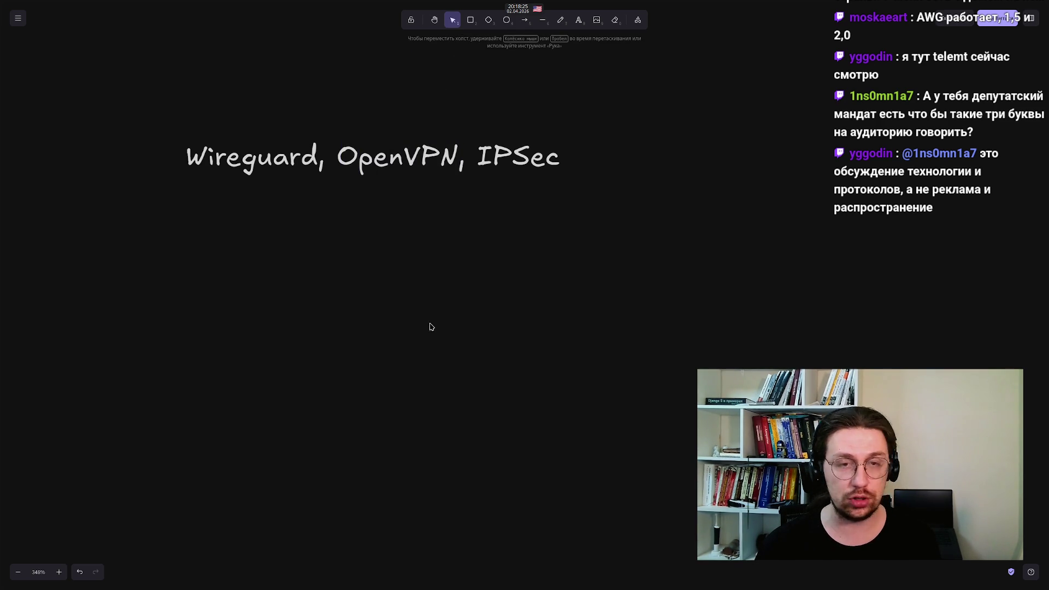
mouse_move(459, 264)
mouse_down()
mouse_move(288, 45)
mouse_move(333, 45)
mouse_up()
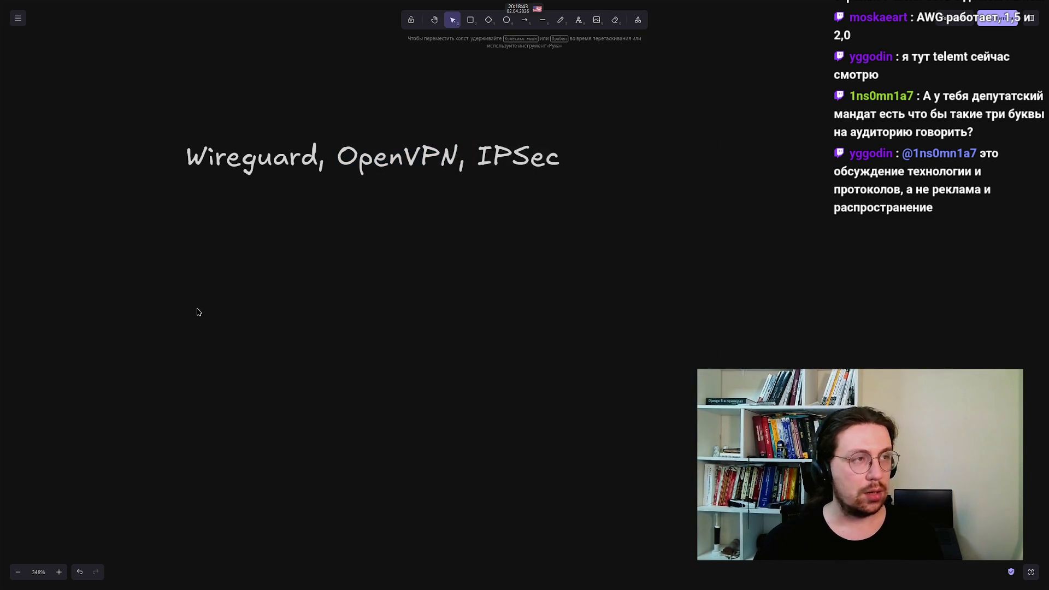
Type the label 'AmneziaWG' below the Wireguard text, correcting the typos
double_click(183, 285)
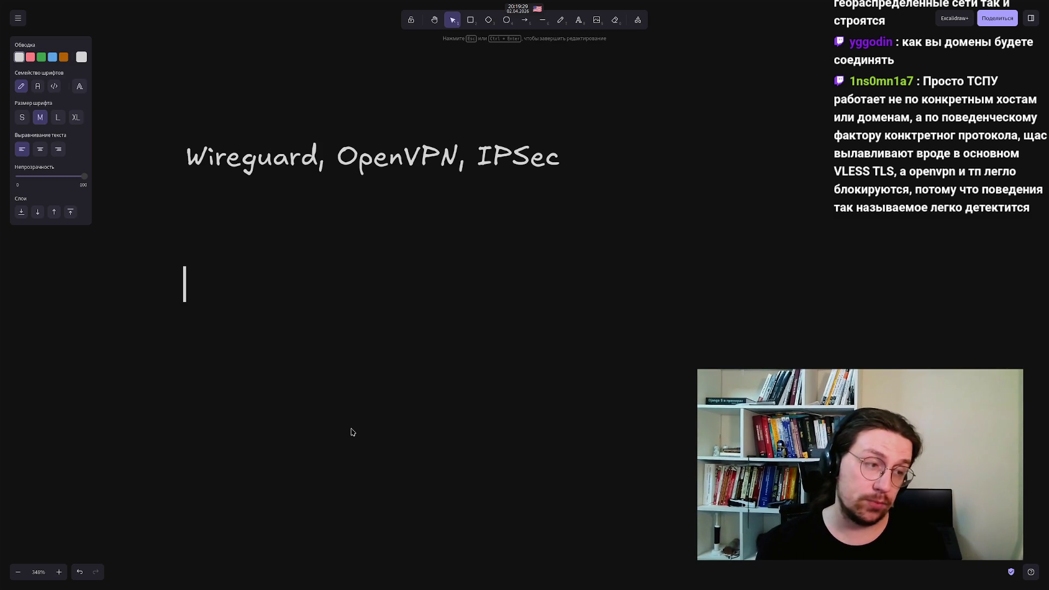
text(A)
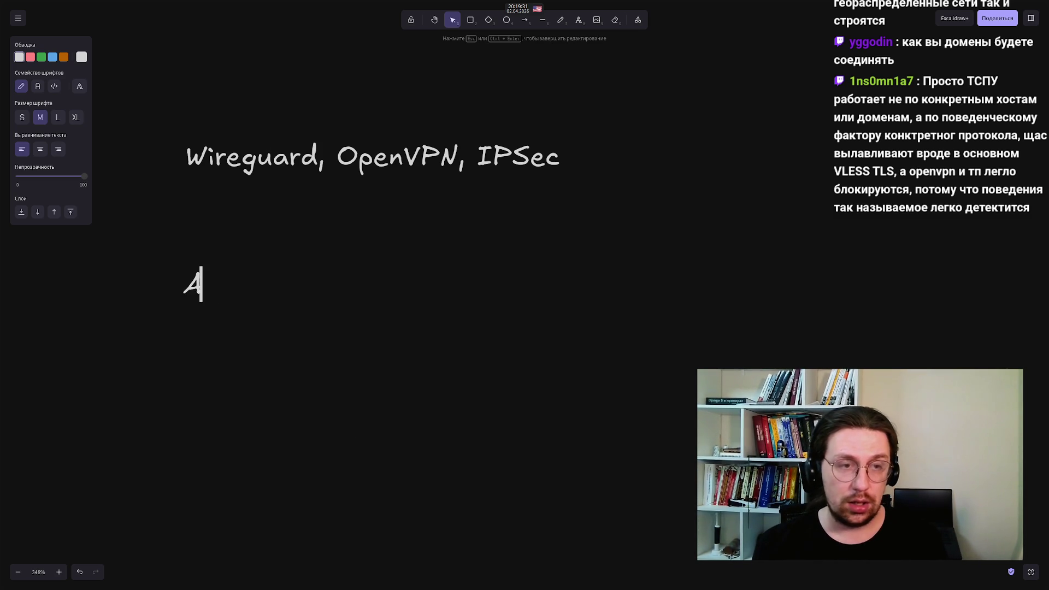
text(mne)
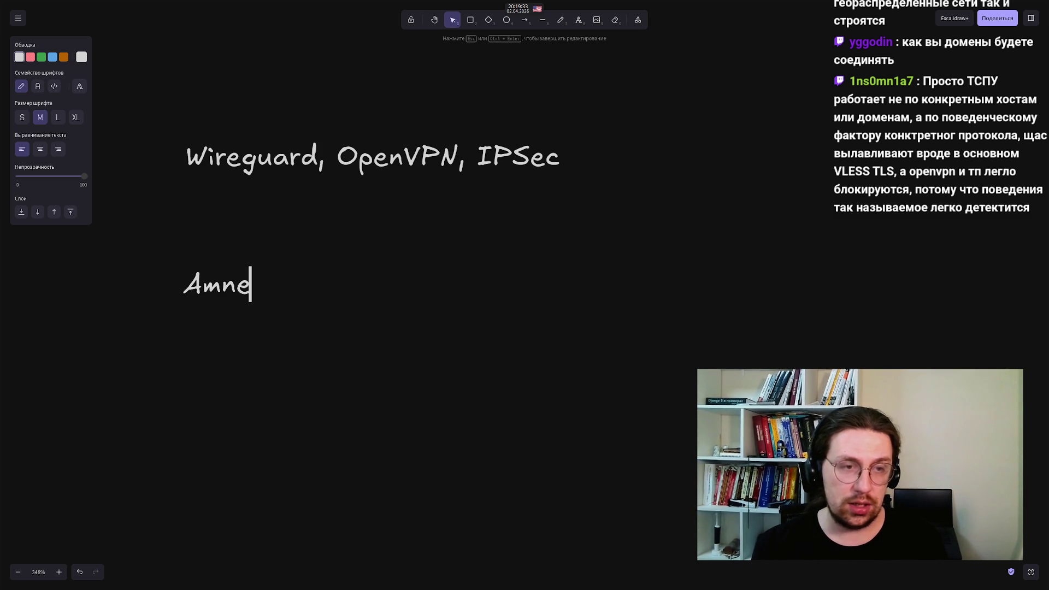
text(ziaWH)
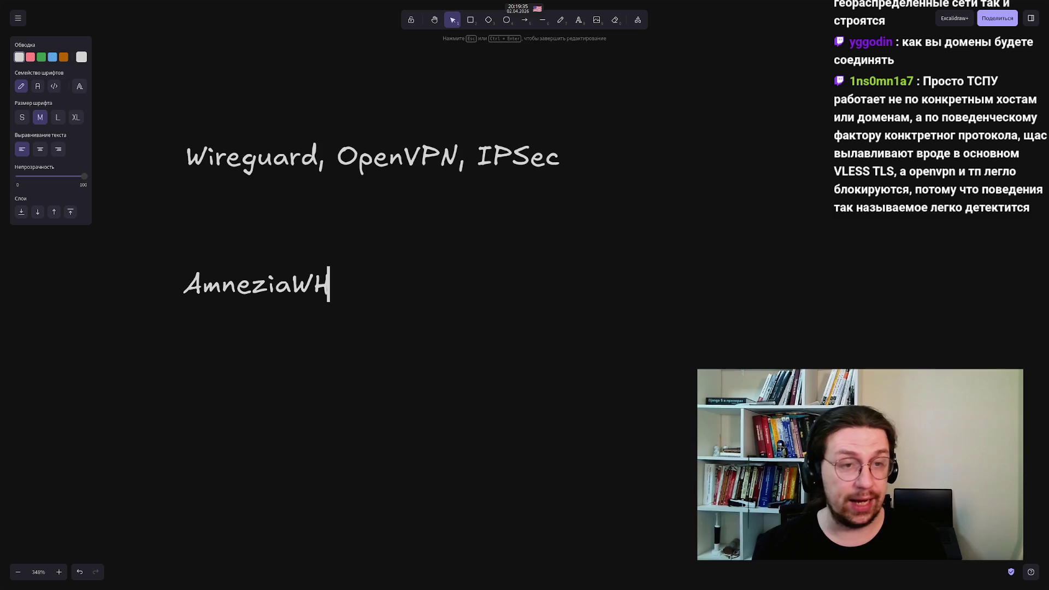
key(BackSpace)
text(G)
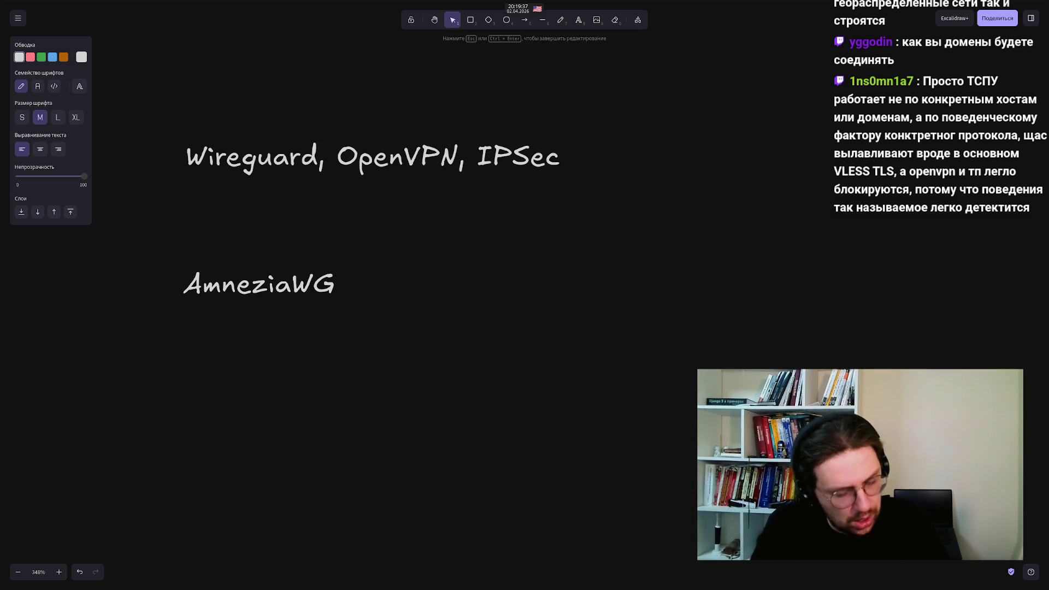
click(336, 424)
Shift the AmneziaWG label slightly to the left
drag(259, 293, 228, 289)
click(261, 398)
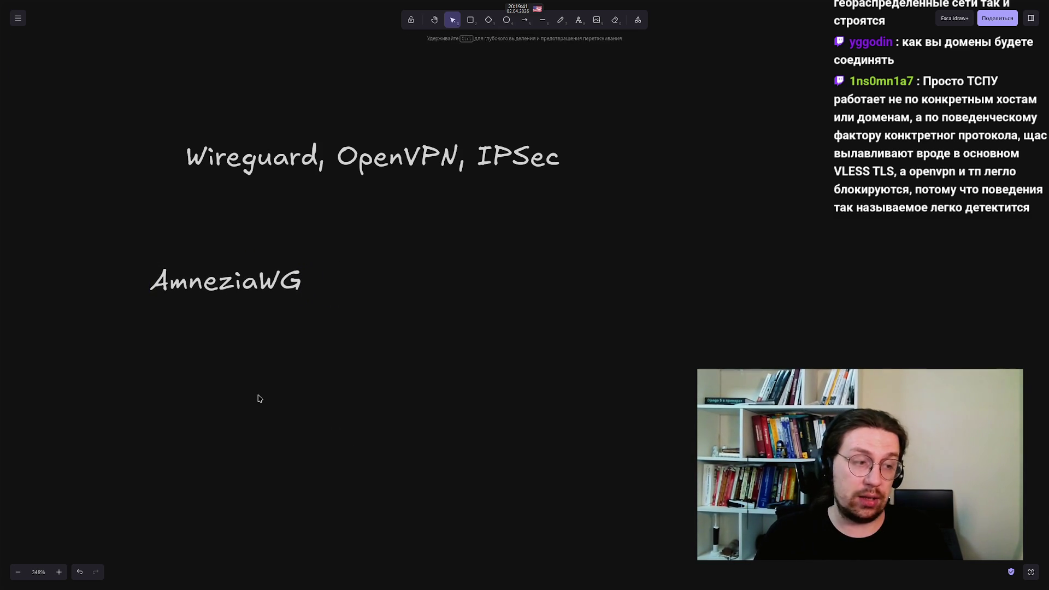
mouse_move(111, 200)
mouse_down()
mouse_move(314, 410)
mouse_move(385, 425)
mouse_up()
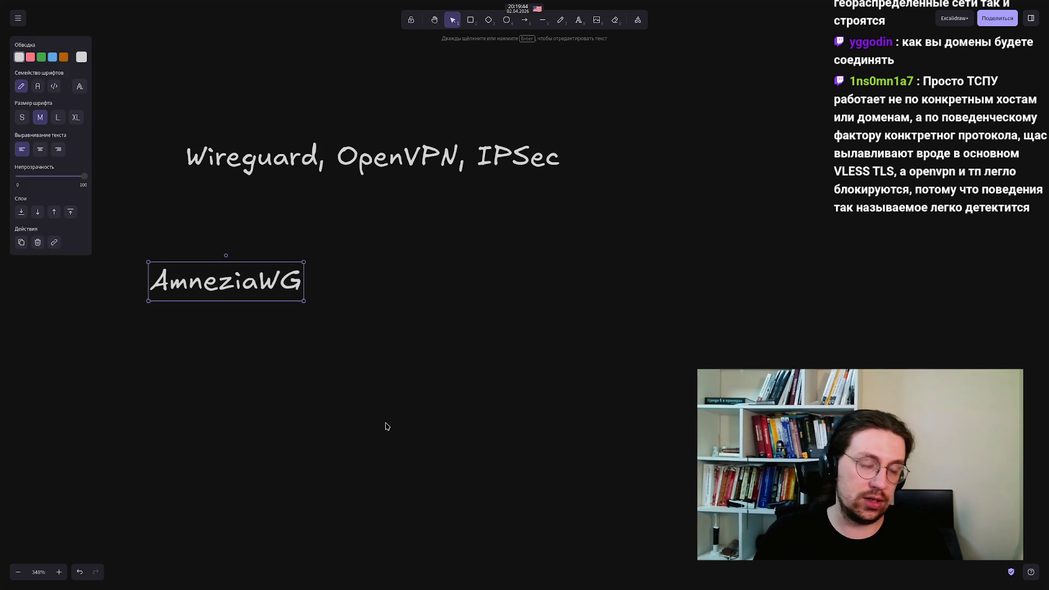
click(346, 430)
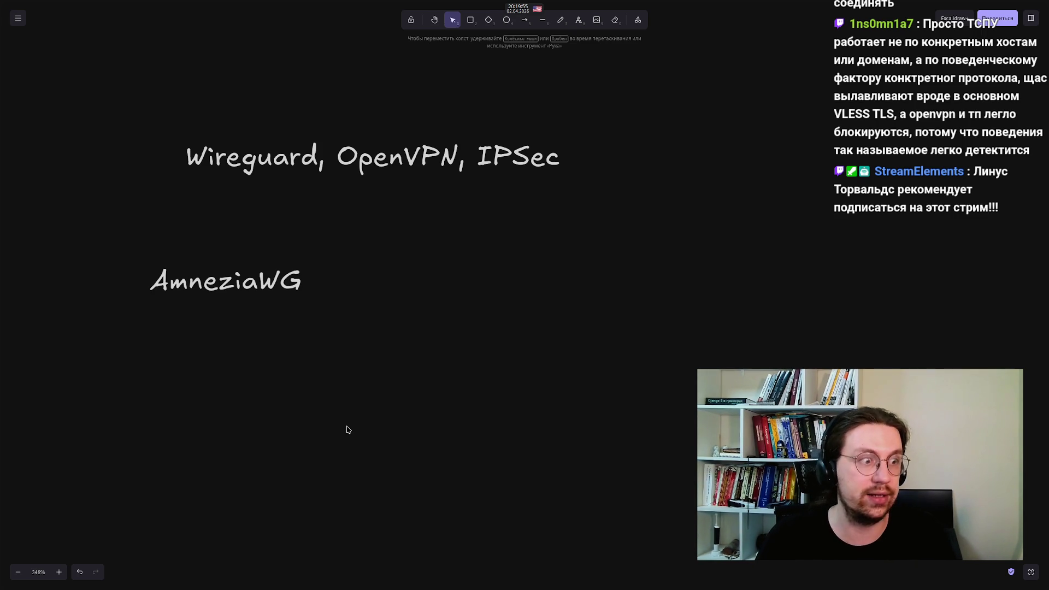
drag(374, 382, 107, 220)
click(116, 361)
mouse_move(115, 361)
mouse_down()
mouse_move(284, 235)
mouse_move(337, 215)
mouse_up()
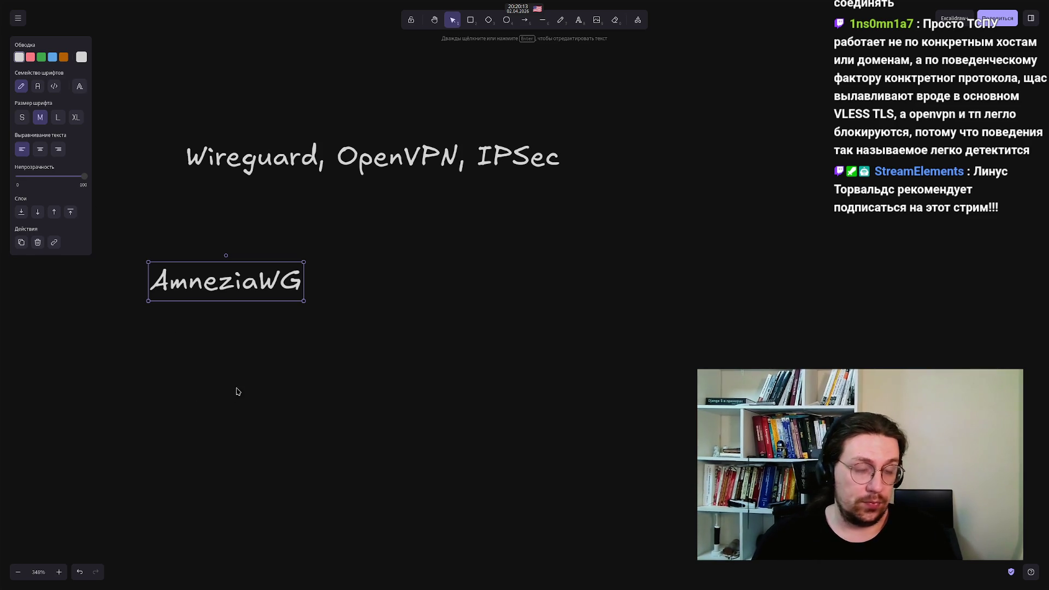
click(196, 355)
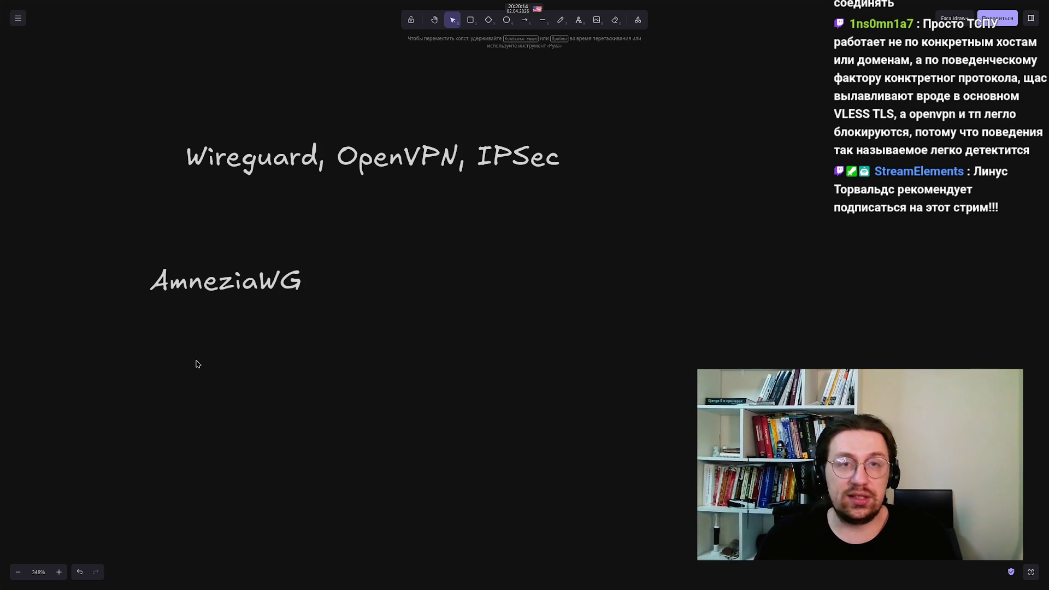
Write 'QUIC' and 'SIP' on two lines beneath the AmneziaWG label
double_click(216, 334)
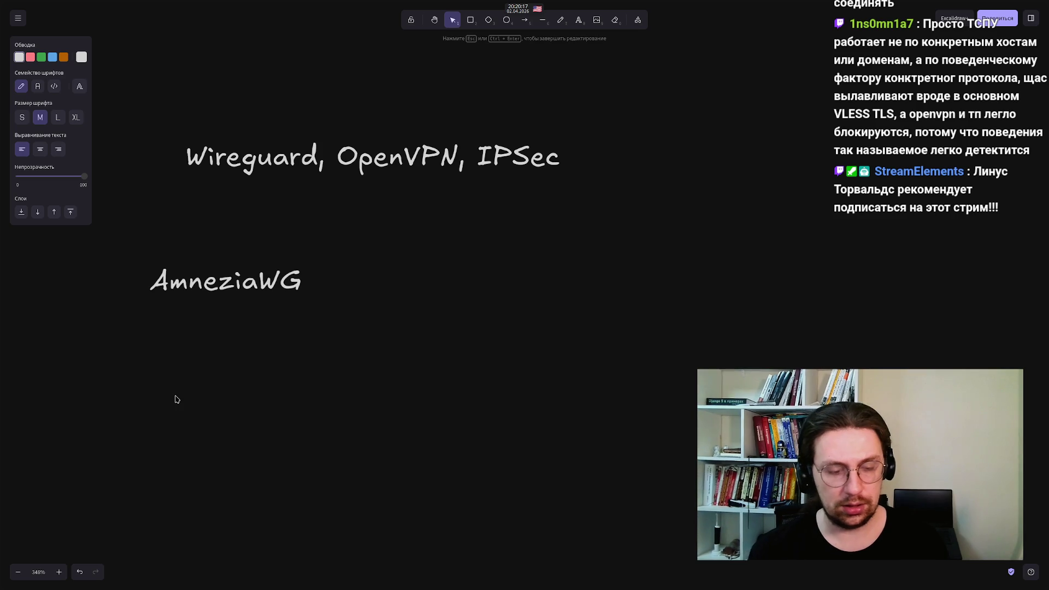
text(QUIC)
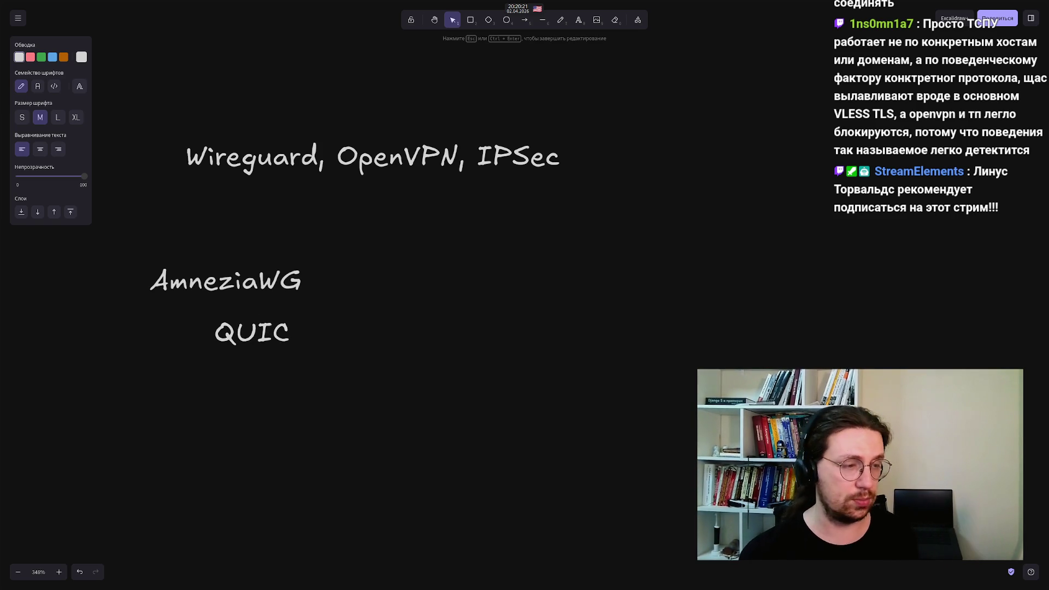
key(Return)
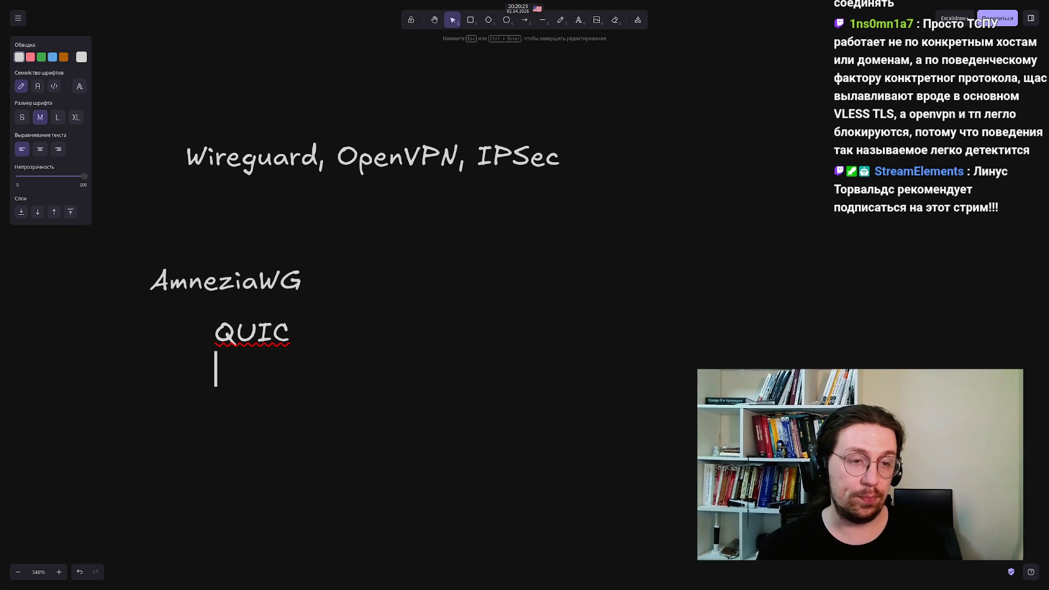
text(SIP)
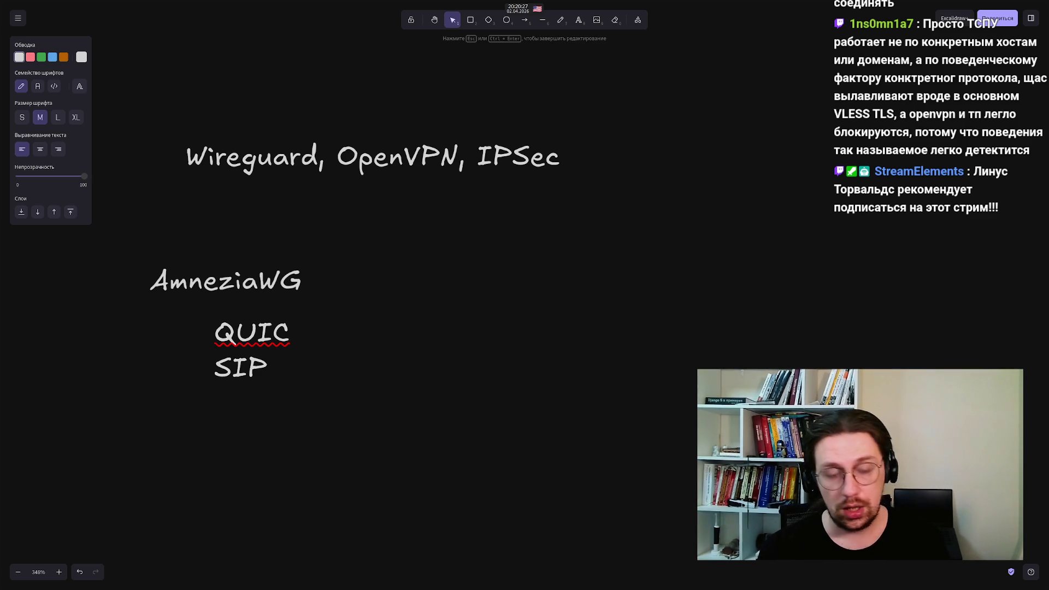
click(216, 410)
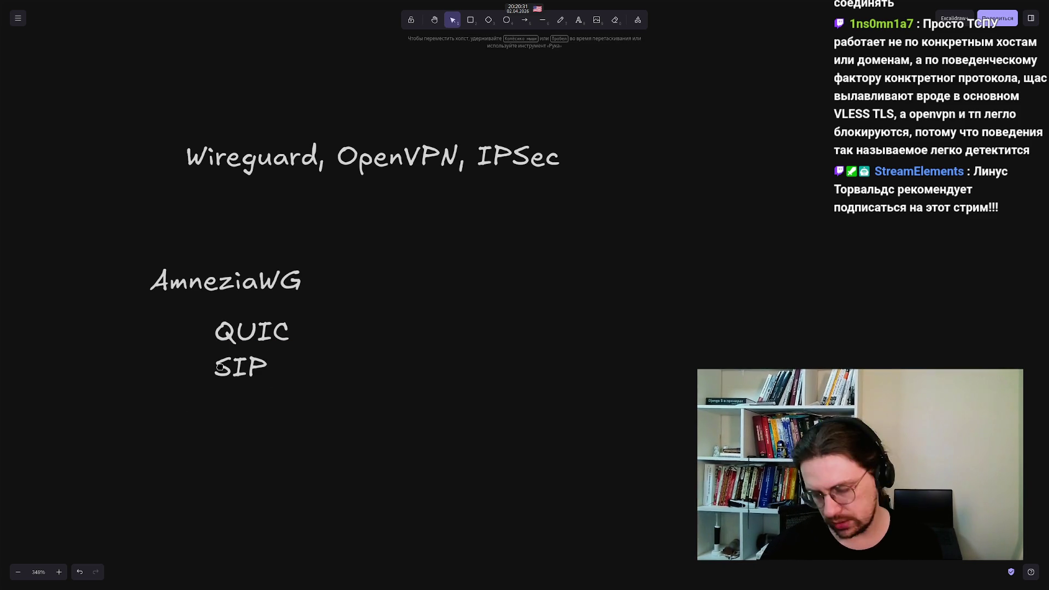
drag(205, 390, 298, 312)
click(156, 400)
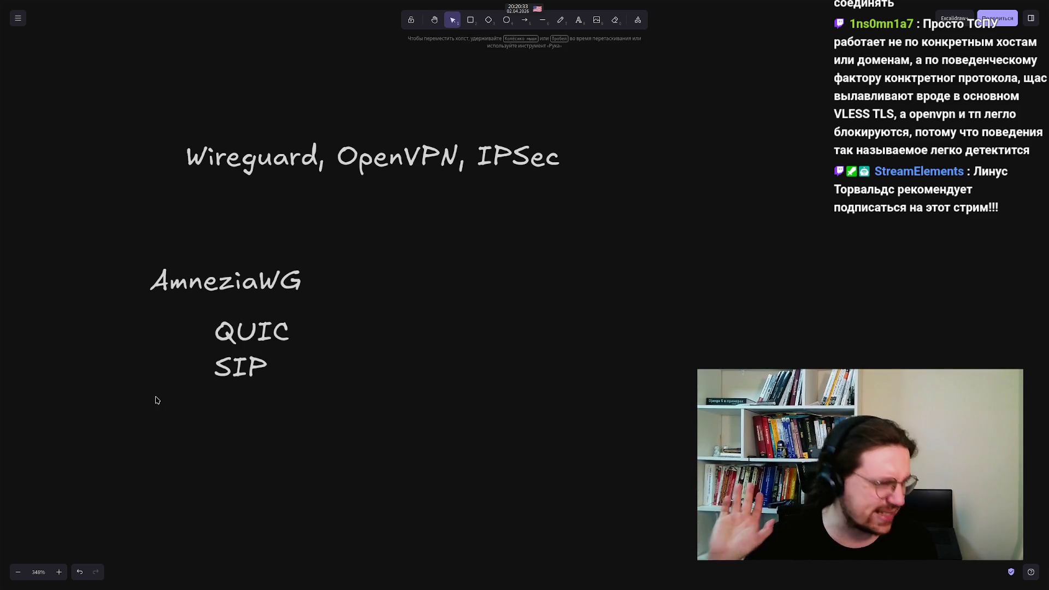
mouse_move(182, 312)
mouse_down()
mouse_move(391, 525)
mouse_move(370, 507)
mouse_up()
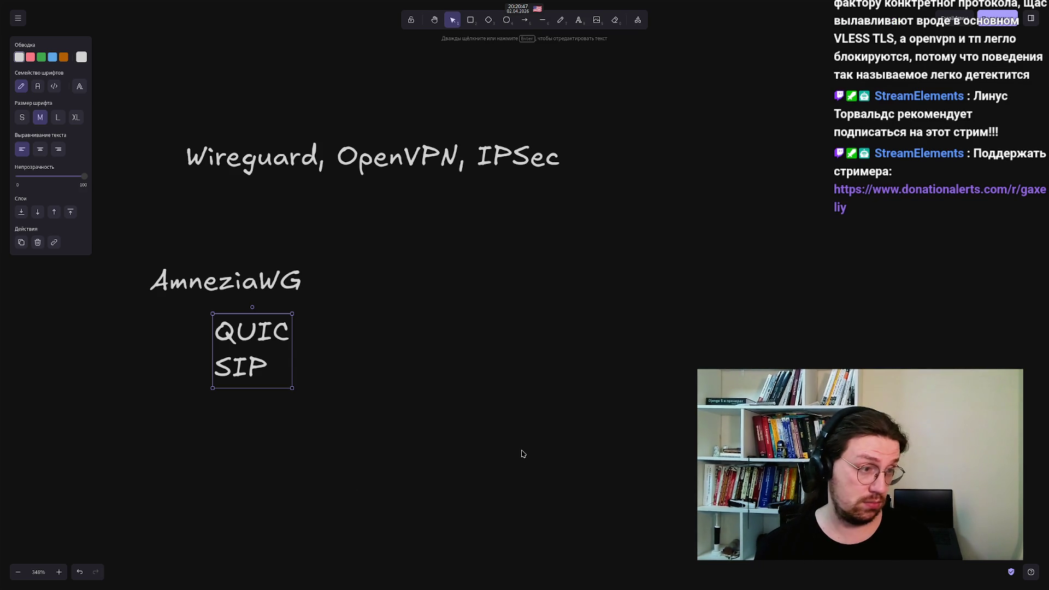
Pan to centre the protocol labels and zoom the canvas from 192% to 277%
mouse_move(577, 571)
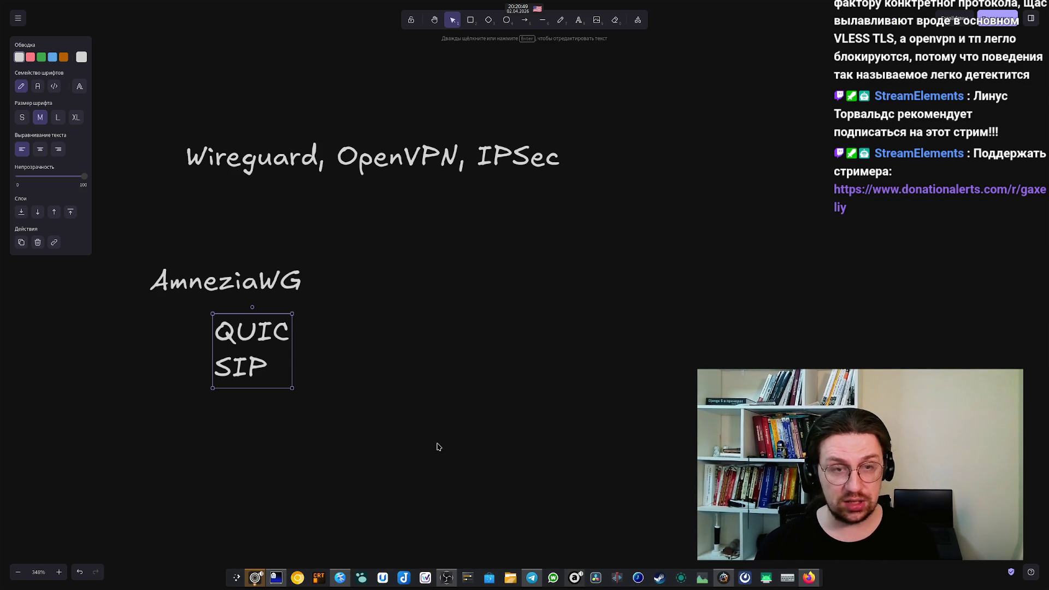
scroll(424, 133, down, 5)
scroll(437, 295, up, 2)
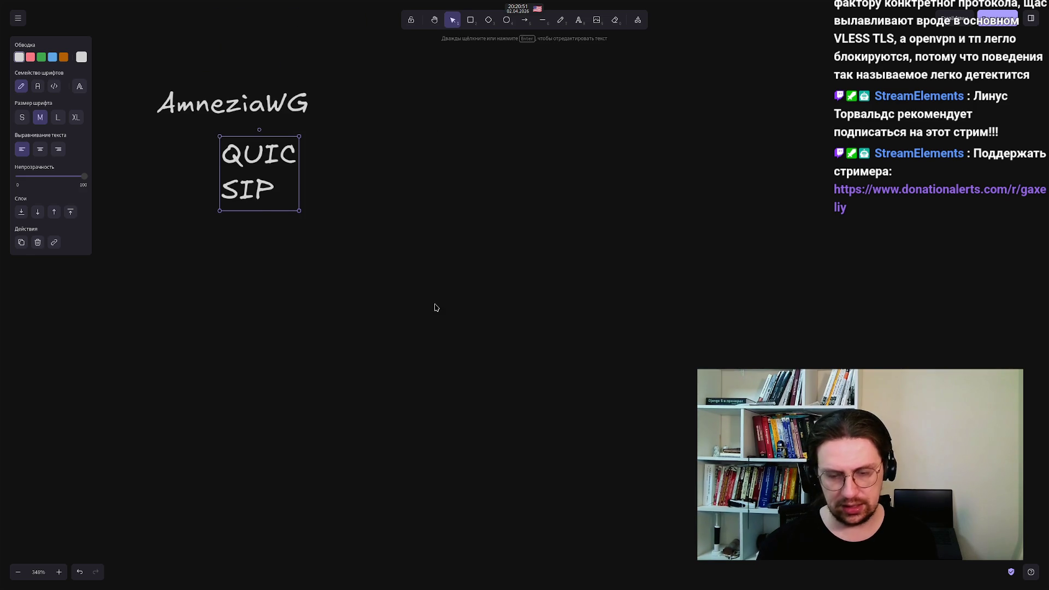
ctrl+scroll(415, 314, down, 10)
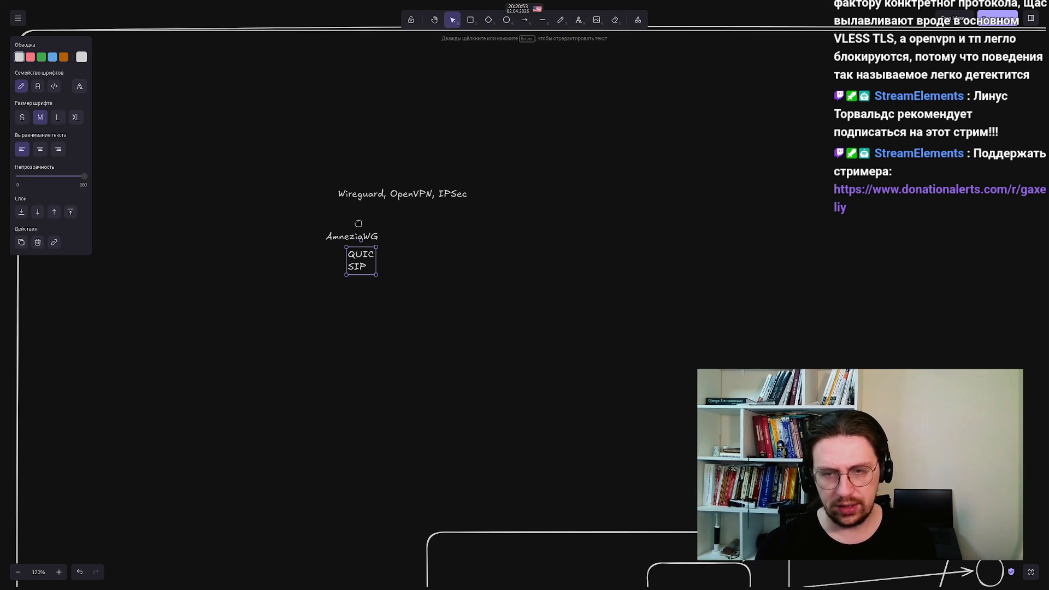
scroll(359, 224, down, 1)
scroll(392, 180, down, 5)
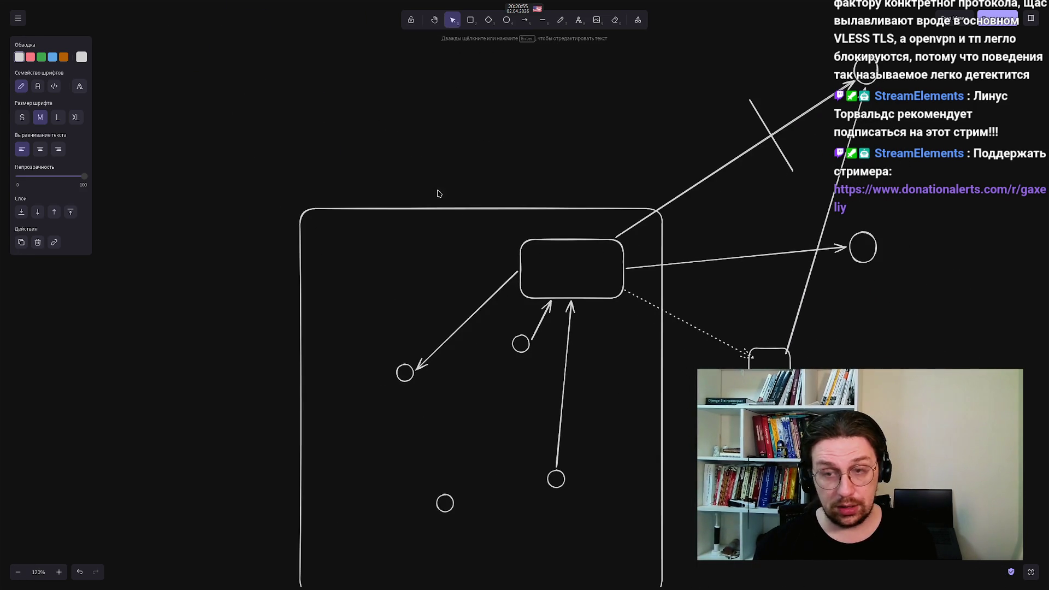
mouse_move(807, 382)
mouse_down()
mouse_move(702, 279)
mouse_move(709, 300)
mouse_up()
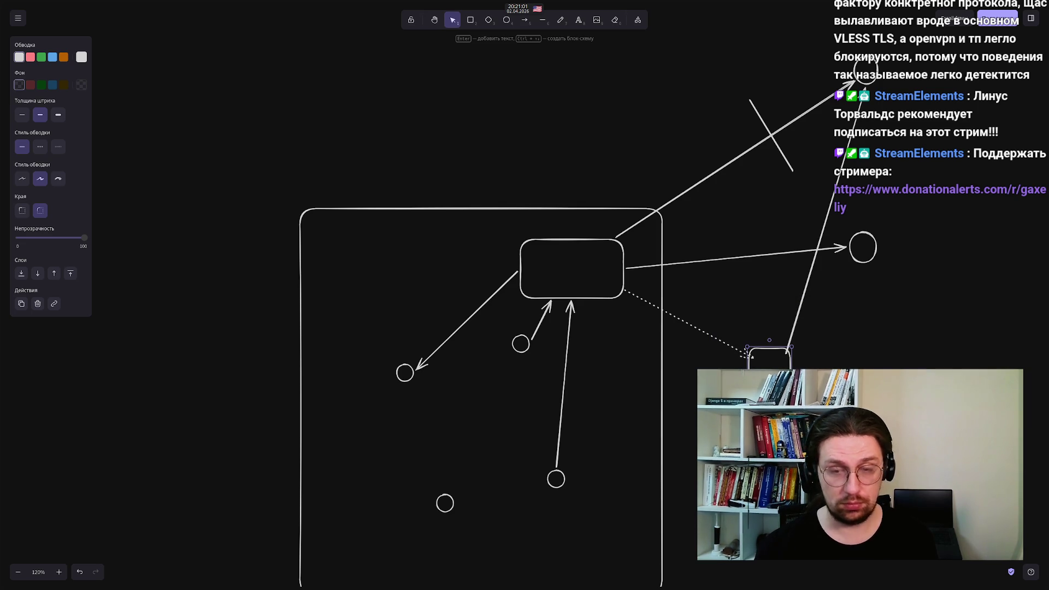
drag(316, 115, 441, 361)
drag(426, 306, 452, 405)
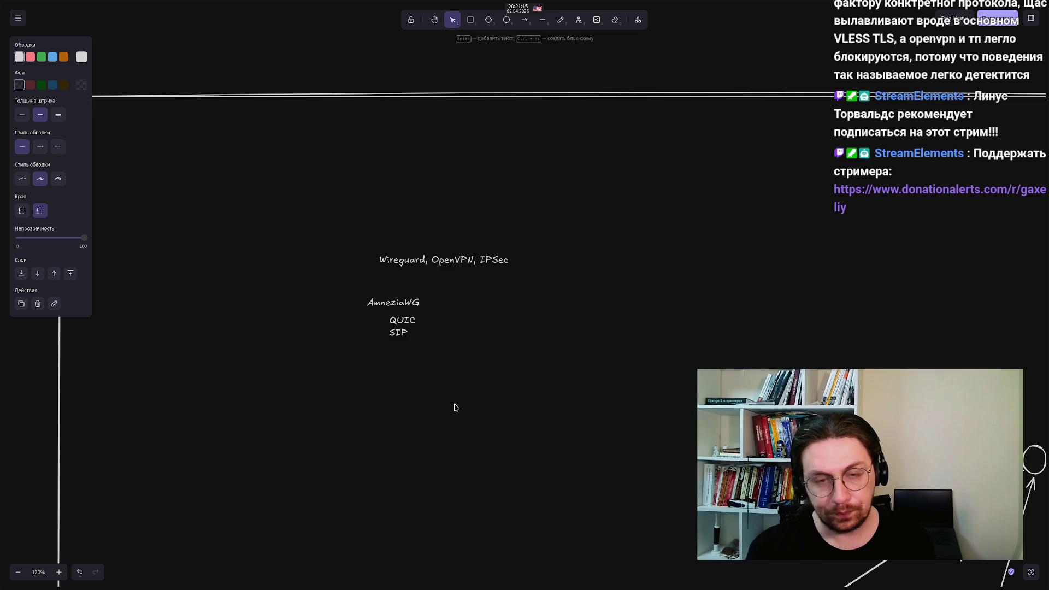
scroll(441, 311, up, 5)
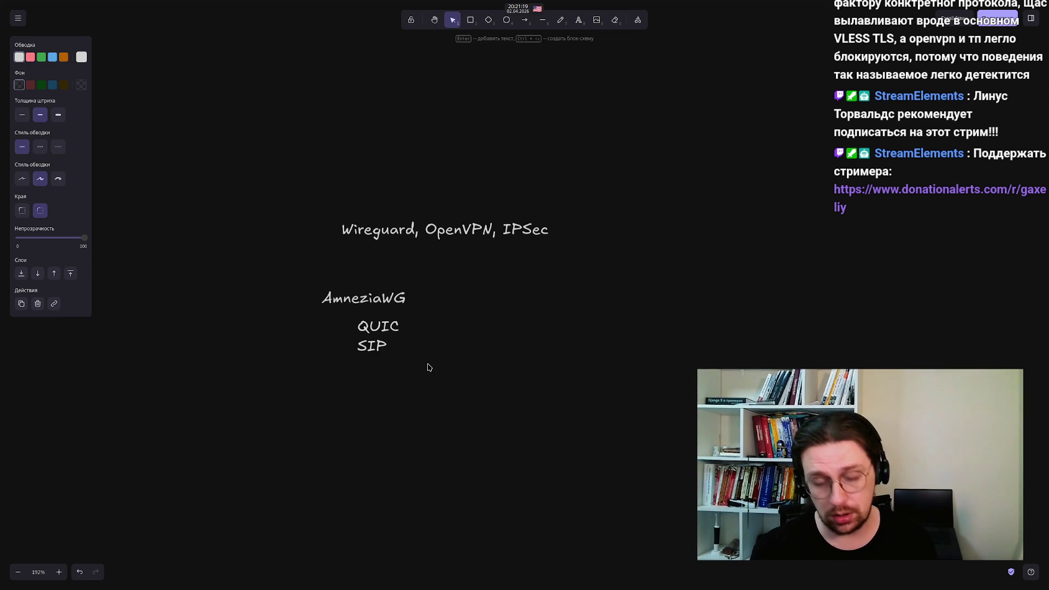
scroll(435, 334, up, 2)
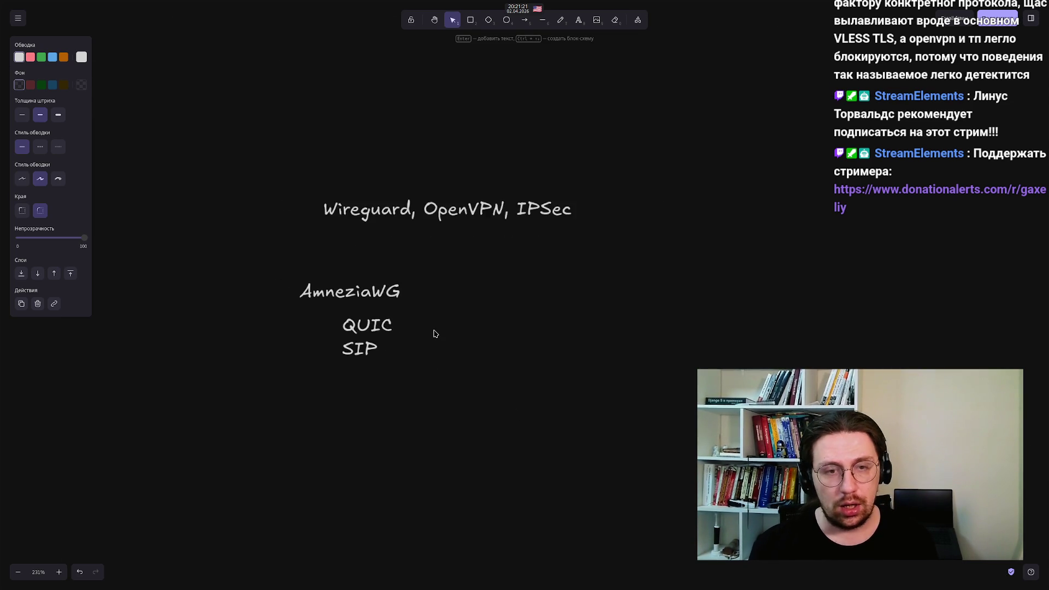
scroll(435, 334, up, 2)
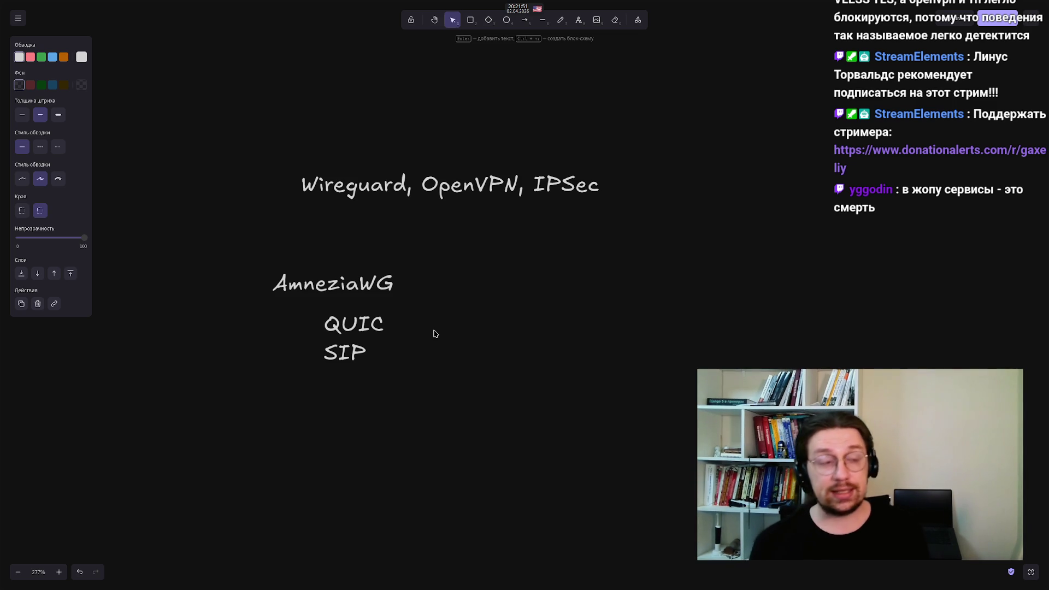
drag(242, 248, 454, 413)
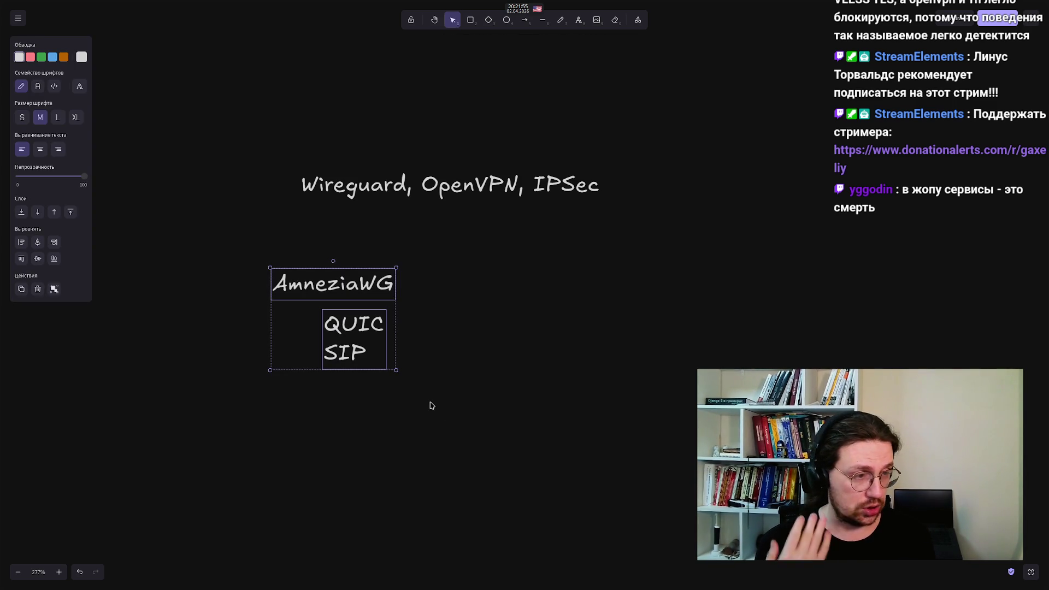
click(421, 447)
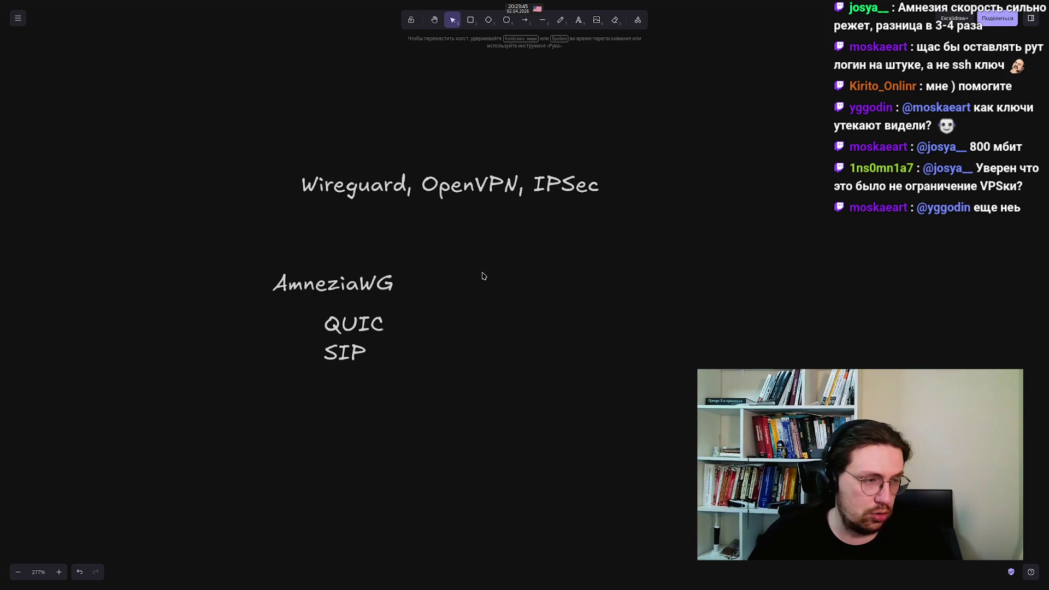
double_click(456, 283)
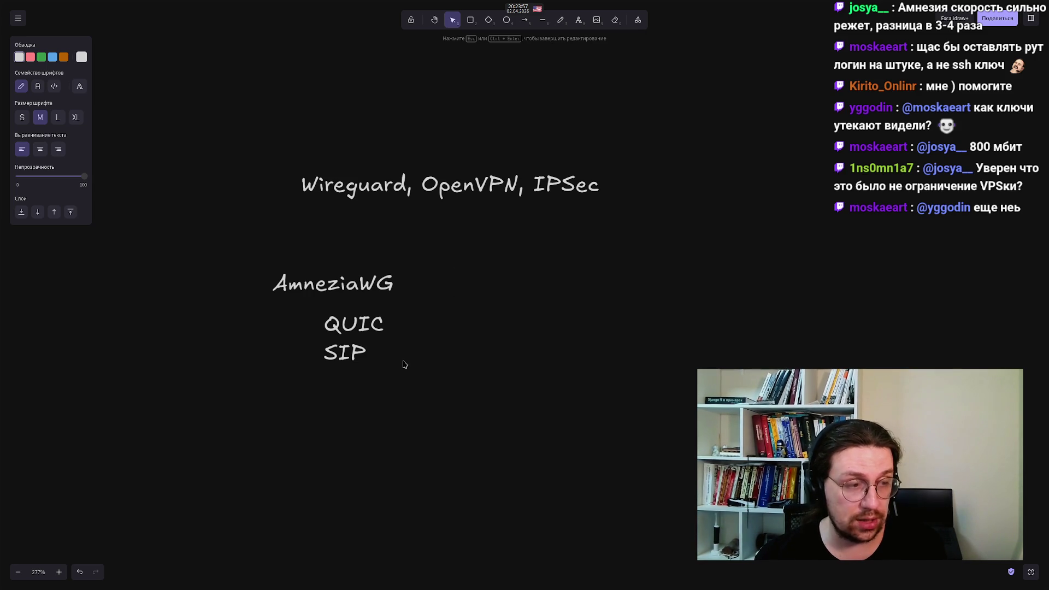
Type the label 'Hysteria 2' right of AmneziaWG and finish editing it
text(Hy)
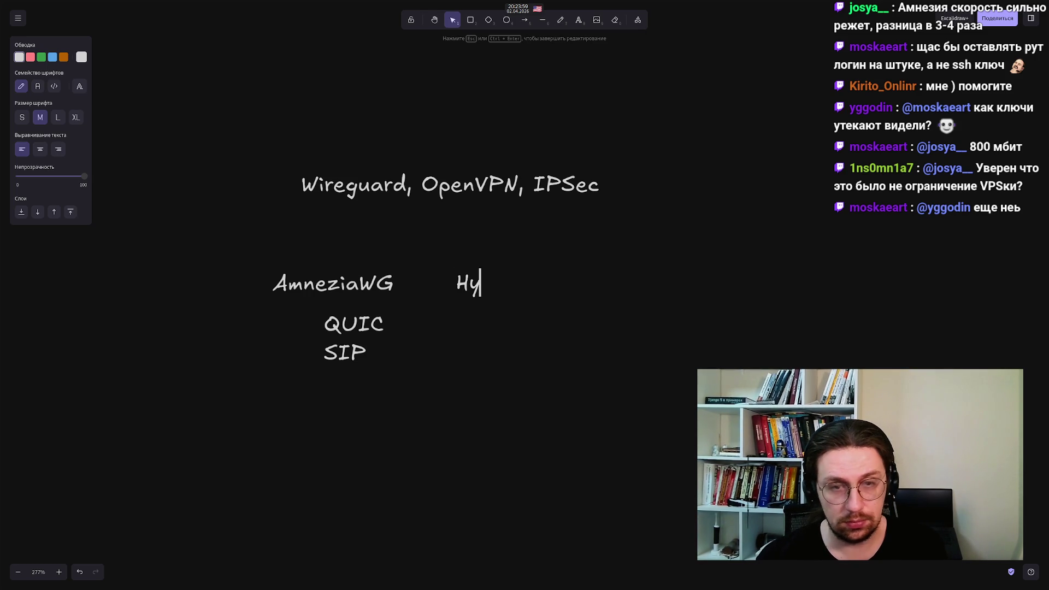
text(steria 2)
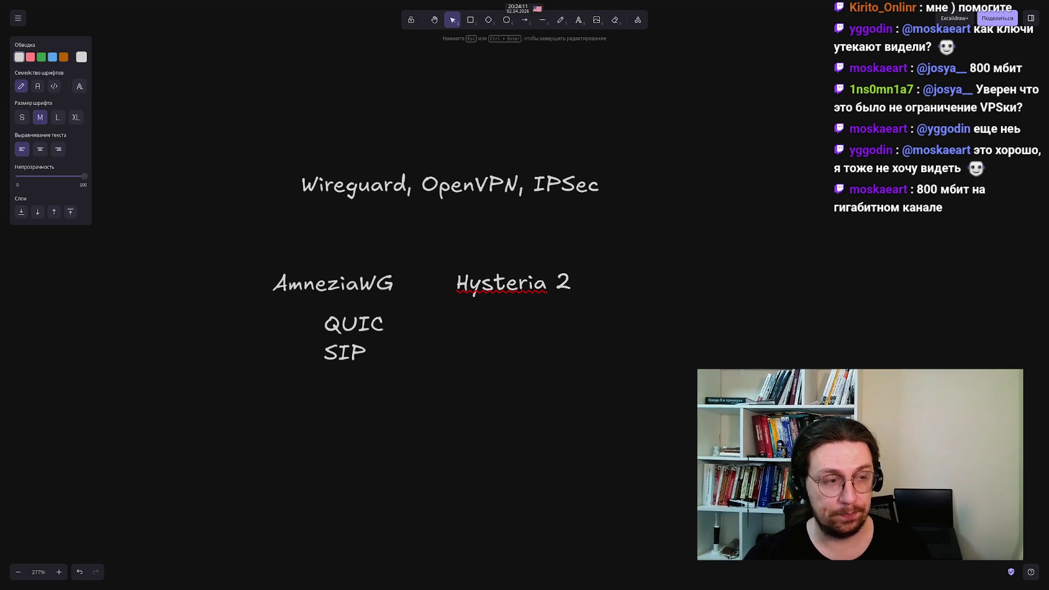
click(482, 382)
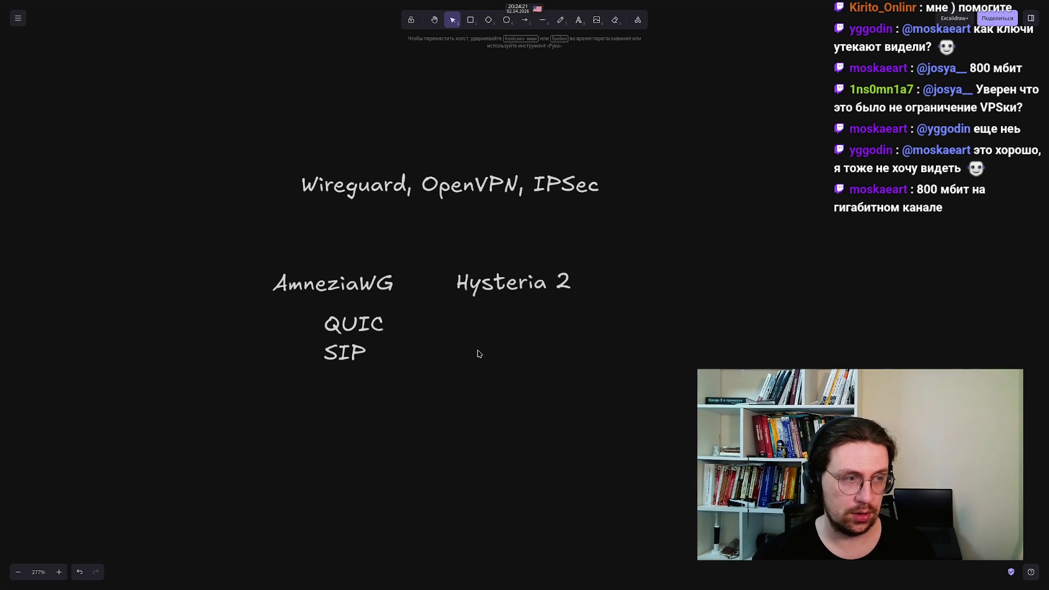
mouse_move(422, 220)
mouse_down()
mouse_move(596, 381)
mouse_move(487, 253)
mouse_move(440, 216)
mouse_up()
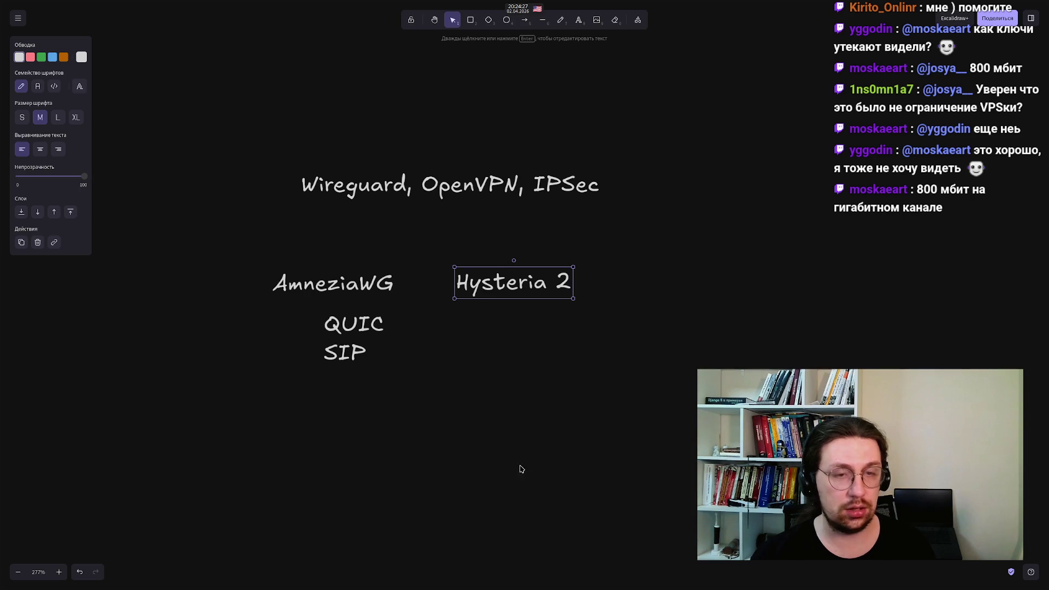
click(507, 371)
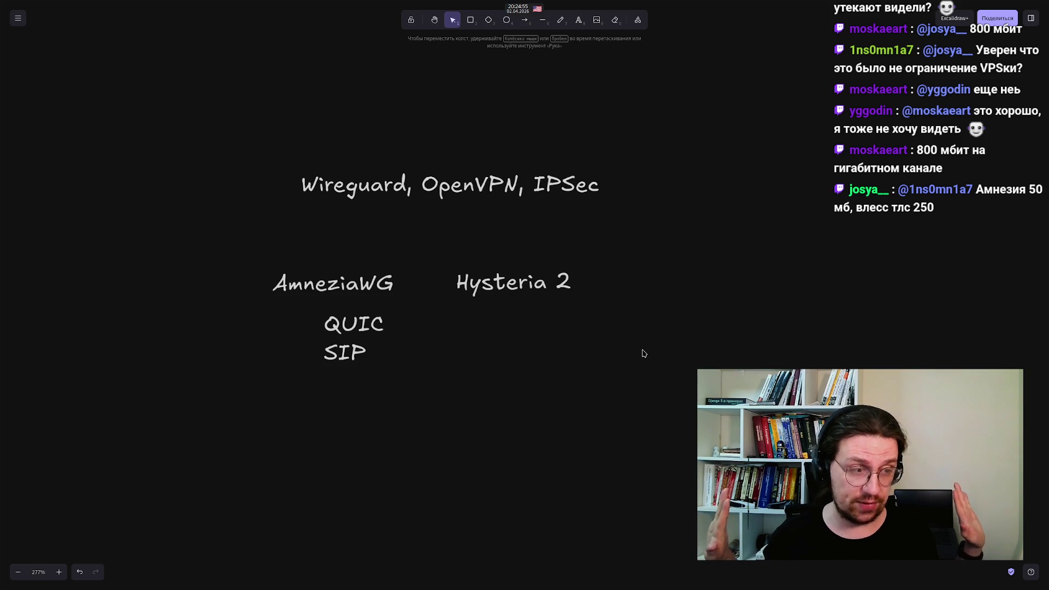
drag(607, 252, 213, 328)
click(214, 327)
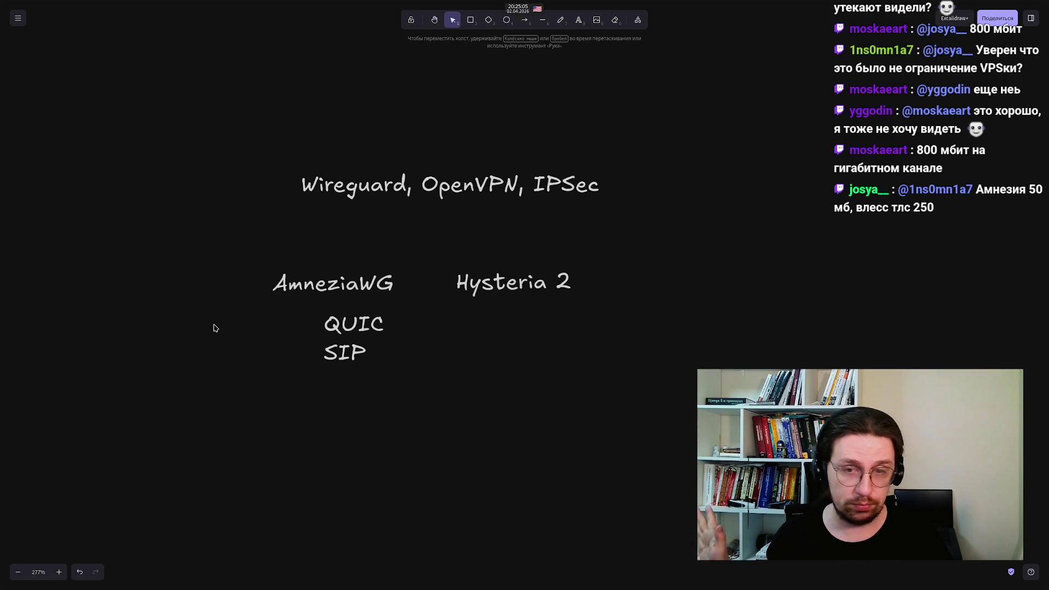
mouse_move(247, 238)
mouse_down()
mouse_move(351, 312)
mouse_move(427, 334)
mouse_up()
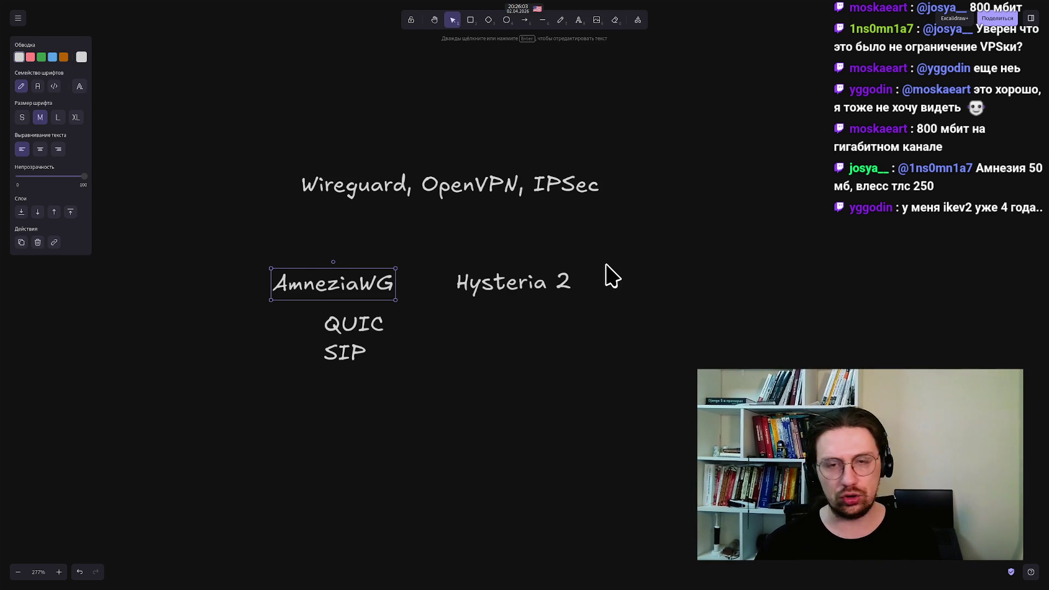
Place a text label 'XRay/VLESS...' on the canvas right of Hysteria 2
double_click(638, 284)
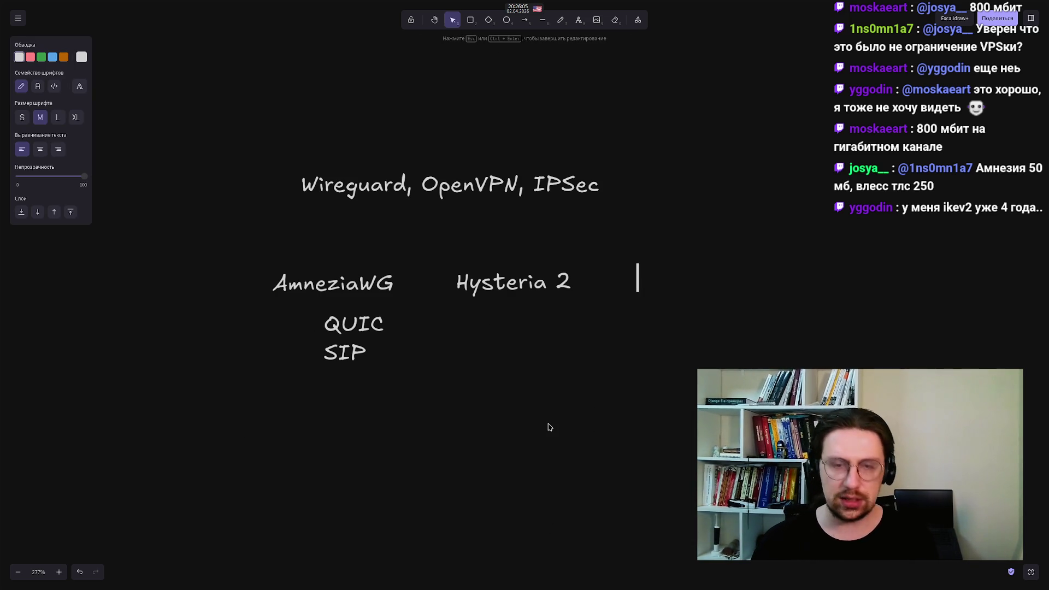
text(XR)
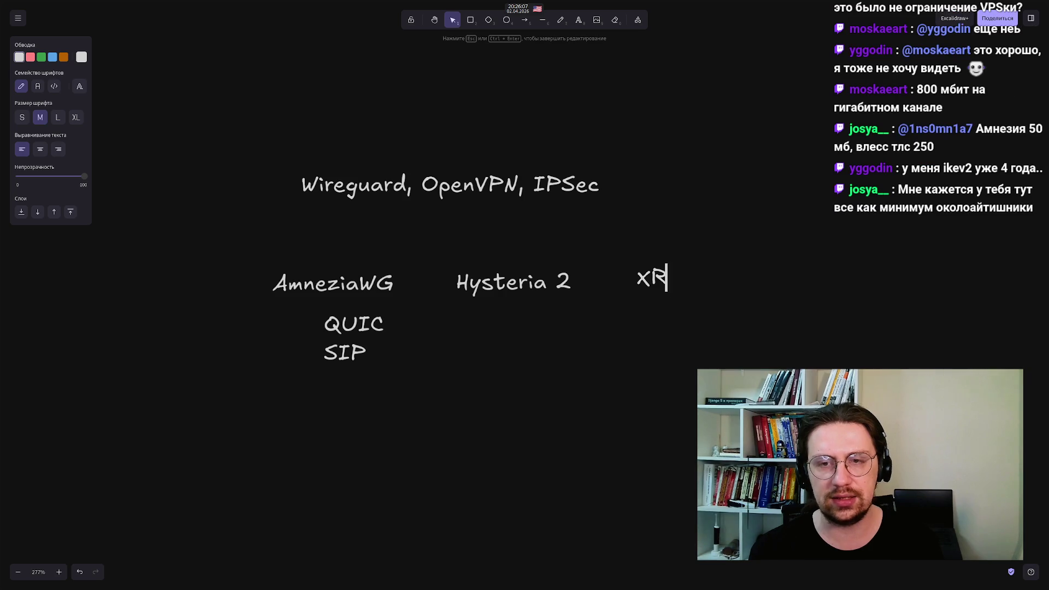
text(ay/V)
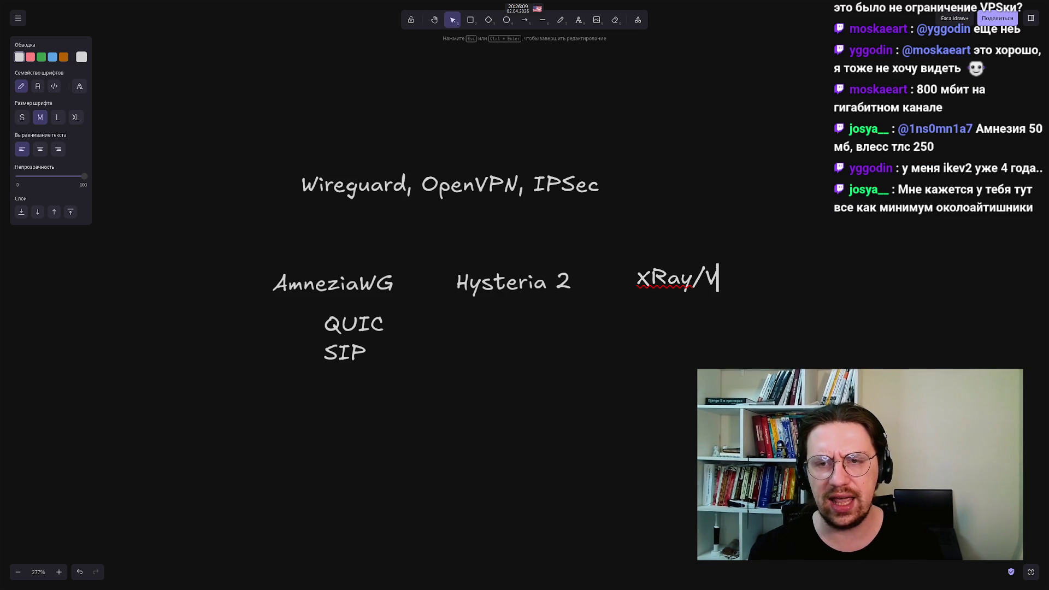
text(LESS...)
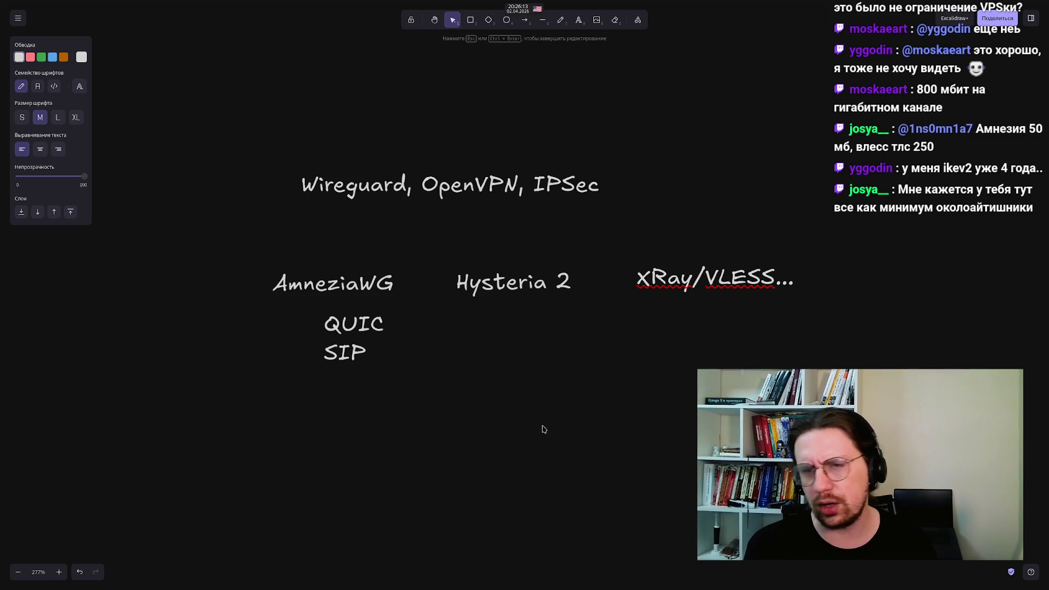
click(580, 411)
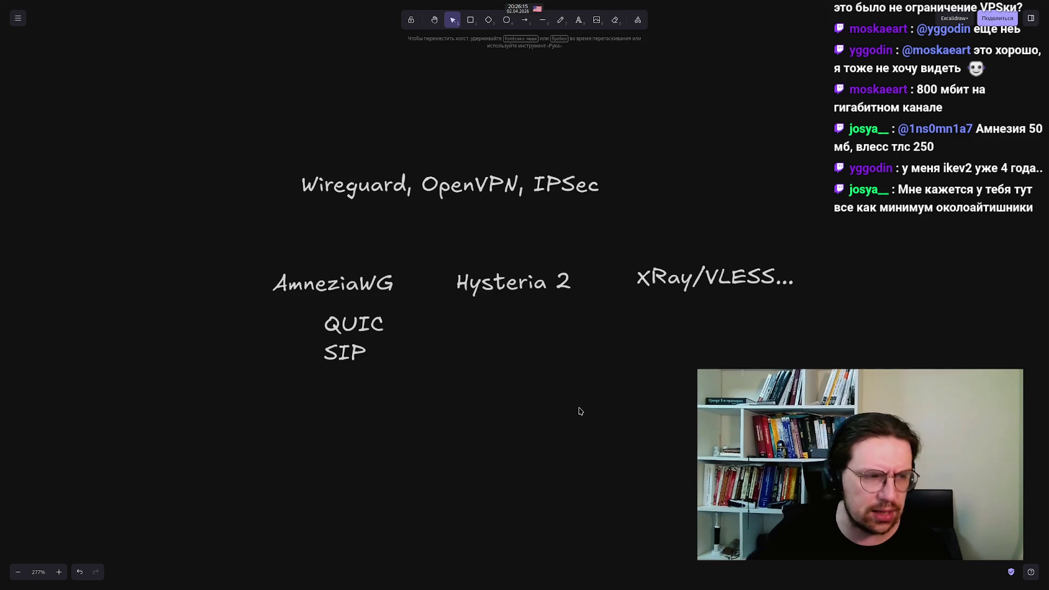
Select the XRay/VLESS..., Hysteria 2 and AmneziaWG labels one at a time
drag(601, 234, 858, 416)
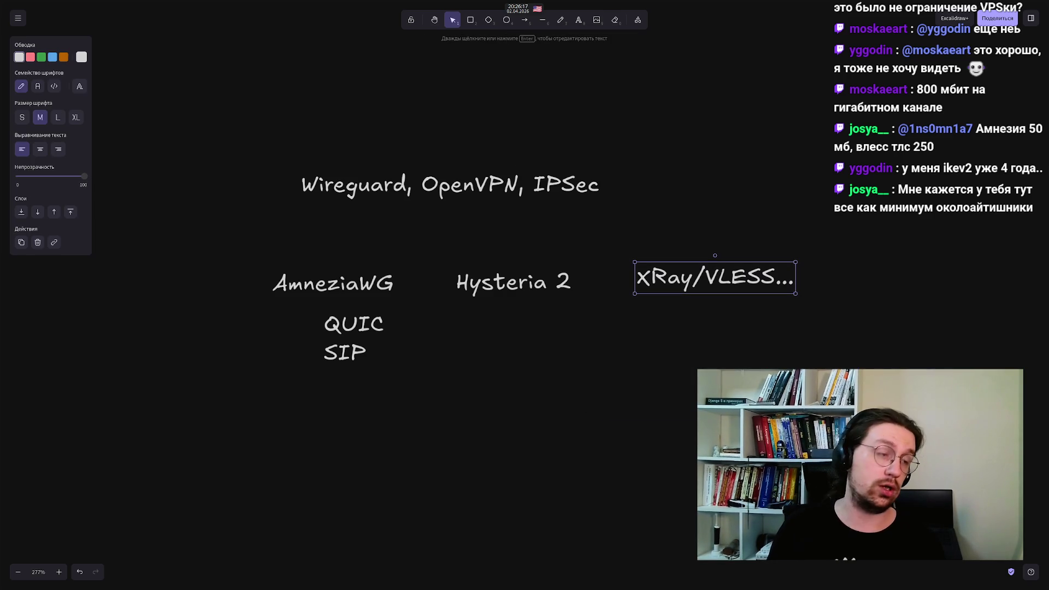
mouse_move(440, 221)
mouse_down()
mouse_move(511, 324)
mouse_move(599, 398)
mouse_move(405, 234)
mouse_move(421, 218)
mouse_up()
click(203, 429)
click(306, 278)
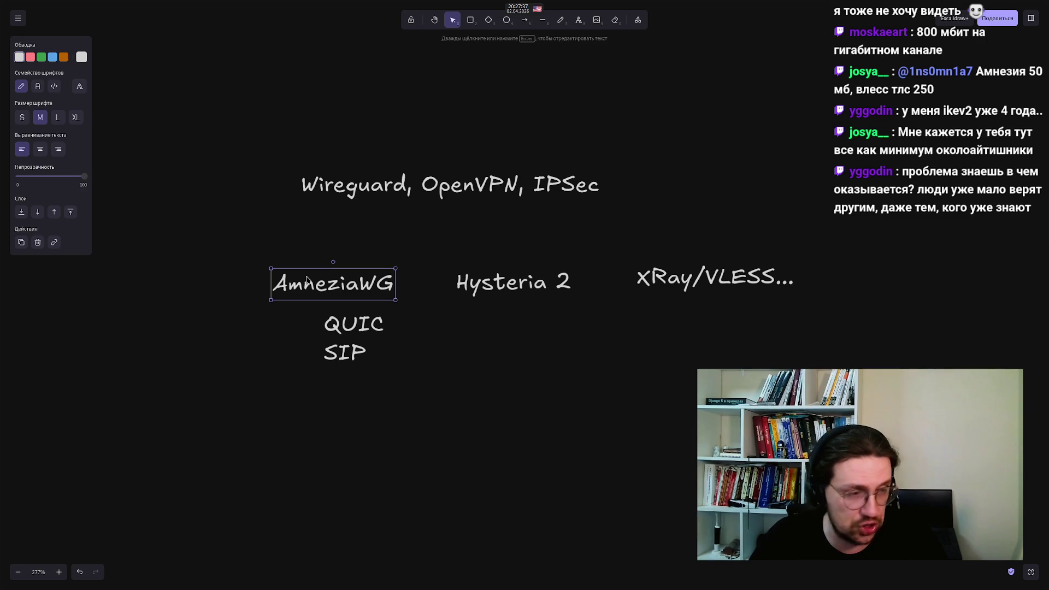
Box-select the lower protocol labels in different groupings, then clear the selection
mouse_move(215, 228)
mouse_down()
mouse_move(307, 335)
mouse_move(863, 470)
mouse_up()
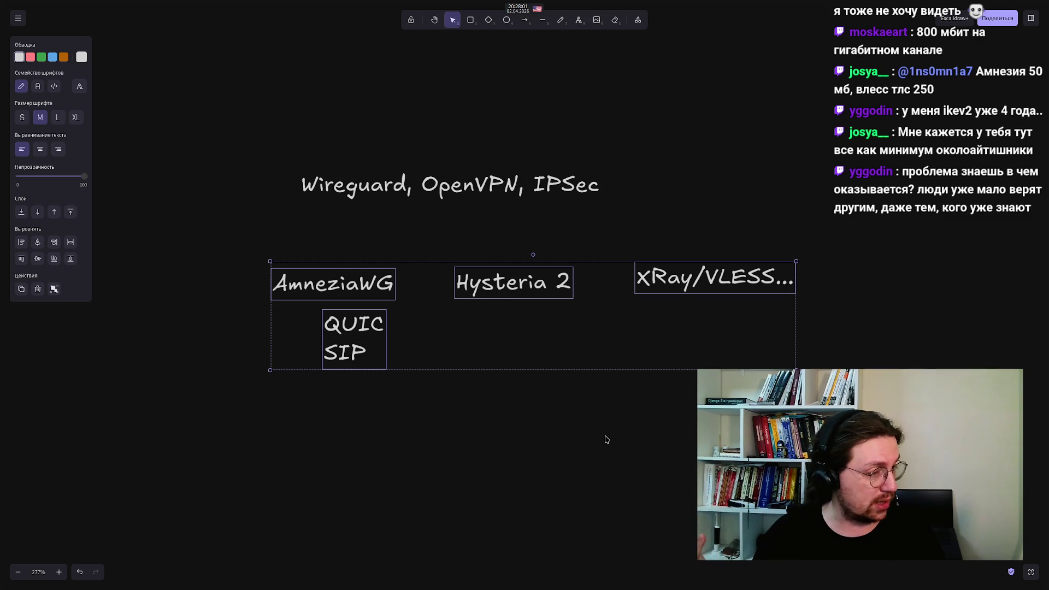
mouse_move(633, 449)
mouse_down()
mouse_move(655, 247)
mouse_move(827, 152)
mouse_up()
mouse_move(586, 443)
mouse_down()
mouse_move(658, 203)
mouse_move(814, 136)
mouse_up()
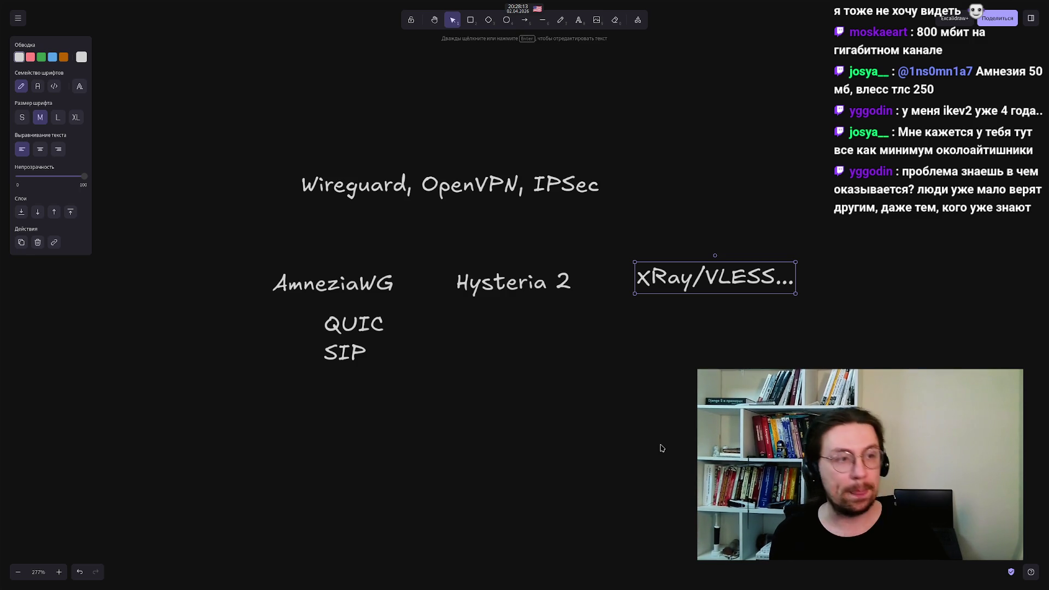
mouse_move(587, 453)
mouse_down()
mouse_move(548, 388)
mouse_move(503, 351)
mouse_up()
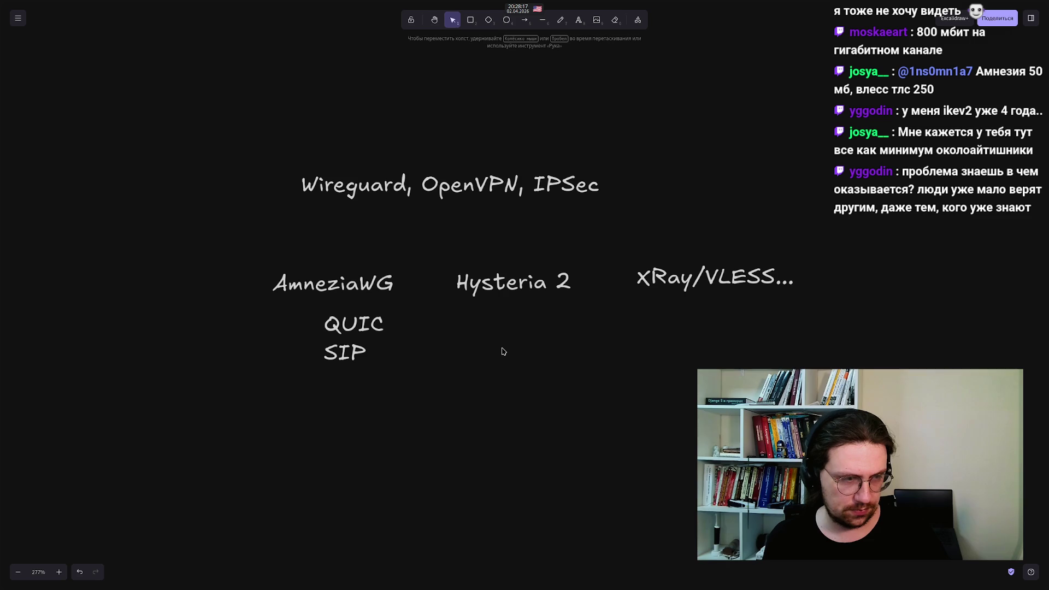
drag(508, 347, 416, 460)
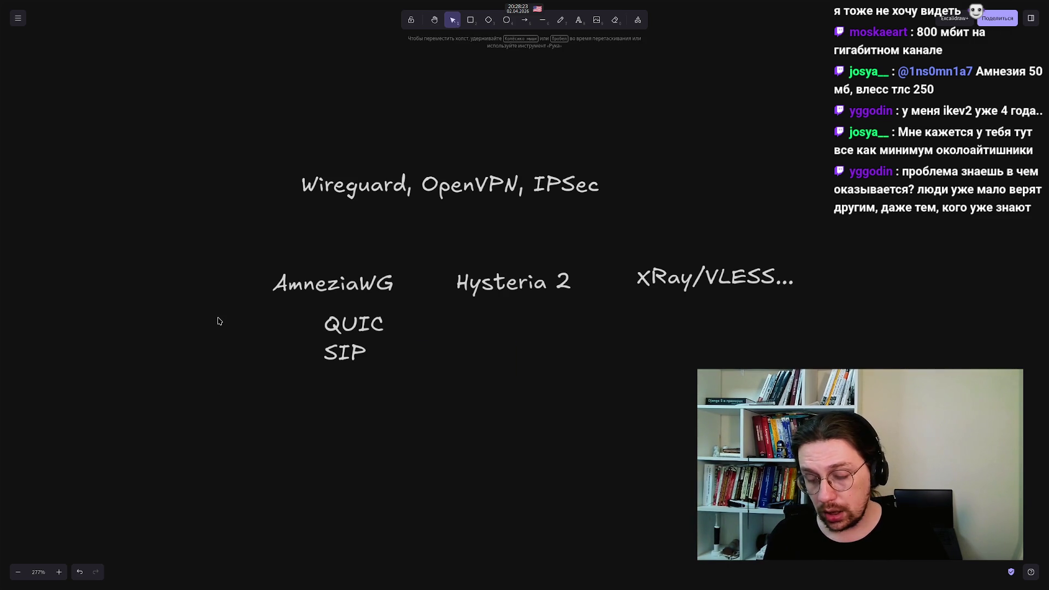
mouse_move(211, 187)
mouse_down()
mouse_move(414, 557)
mouse_move(458, 580)
mouse_up()
click(492, 449)
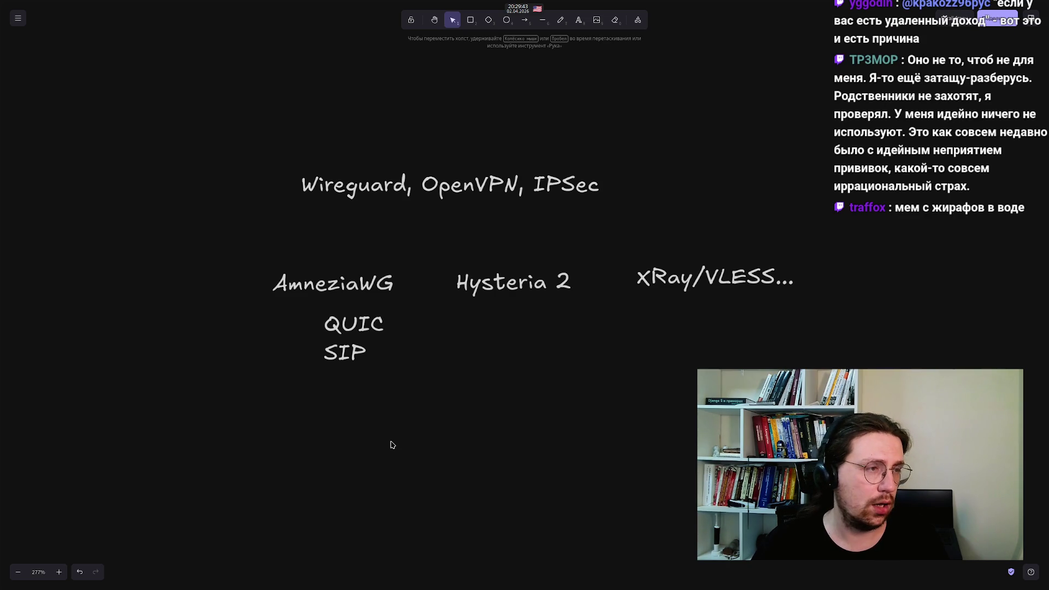
mouse_move(3, 290)
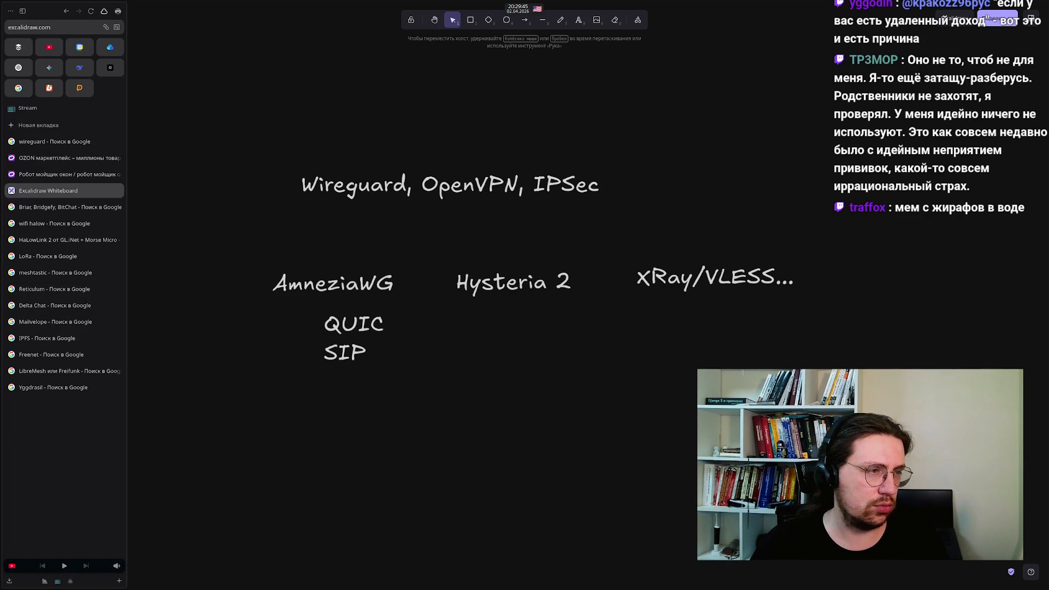
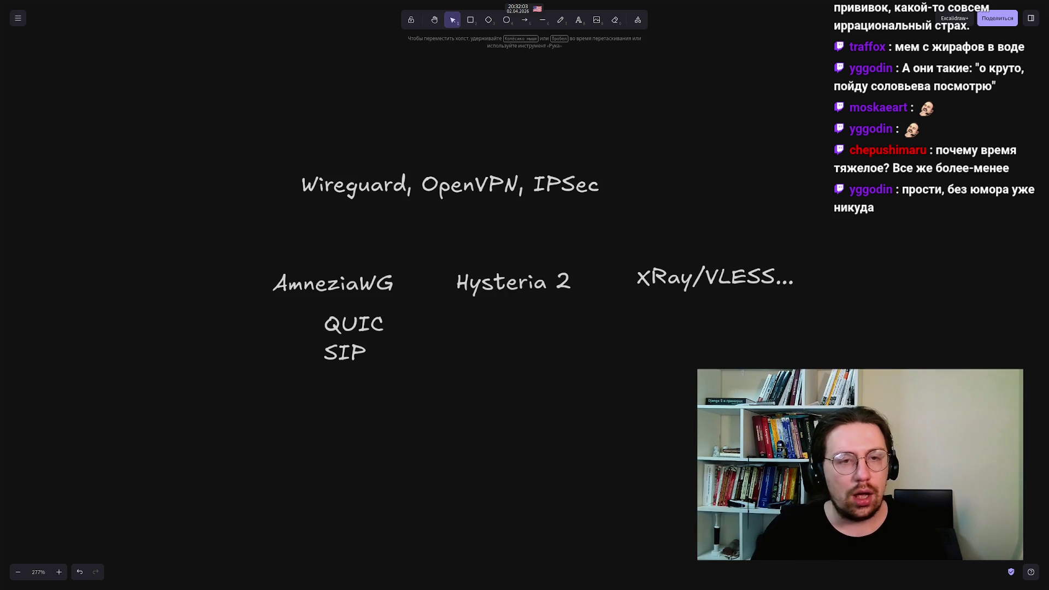
Box-select the AmneziaWG text on the VPN protocol board, deselect it, then reselect it
mouse_move(238, 251)
mouse_down()
mouse_move(295, 291)
mouse_move(422, 326)
mouse_up()
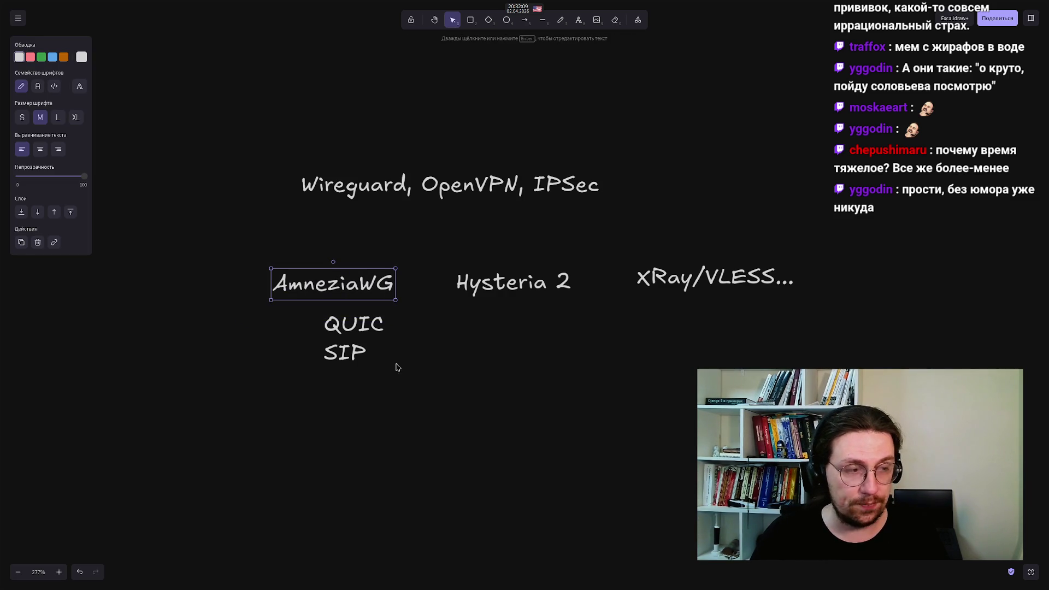
click(246, 429)
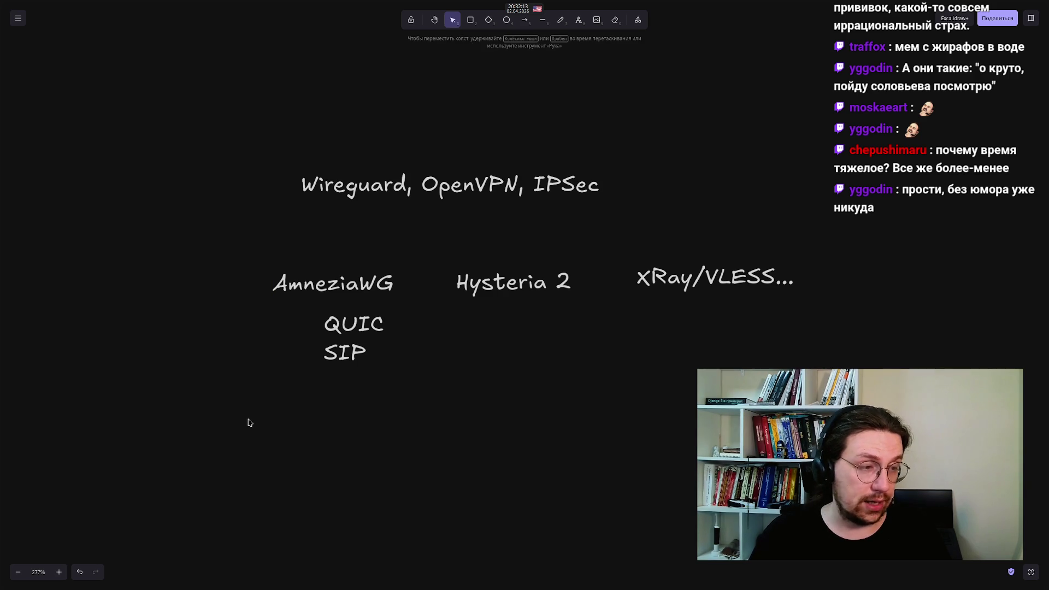
mouse_move(232, 227)
mouse_down()
mouse_move(382, 306)
mouse_move(436, 359)
mouse_move(429, 332)
mouse_move(246, 230)
mouse_move(339, 307)
mouse_move(439, 347)
mouse_move(280, 239)
mouse_move(236, 215)
mouse_move(235, 226)
mouse_up()
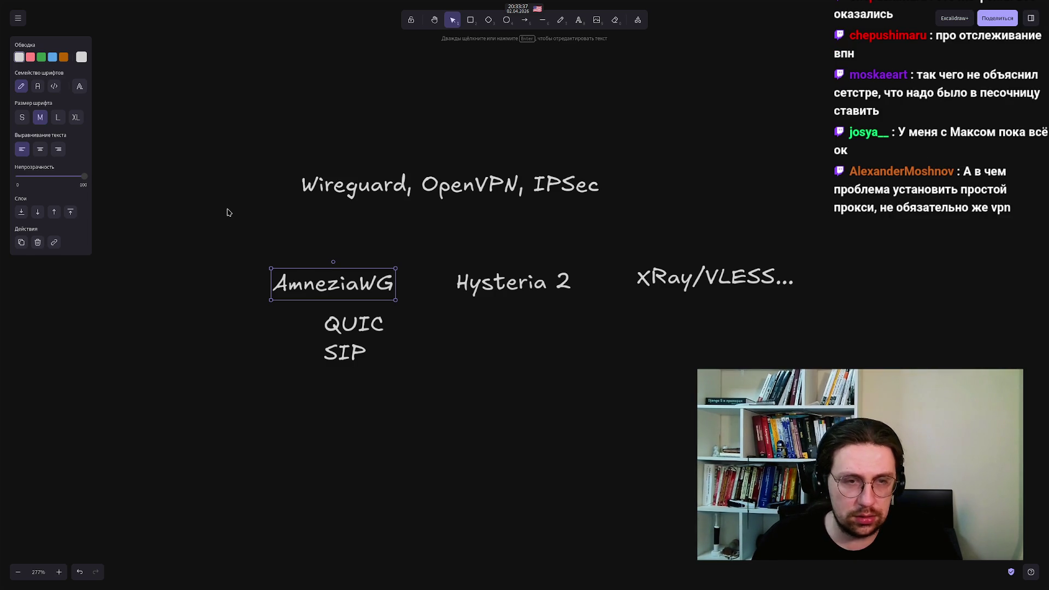
Box-select AmneziaWG along with the QUIC and SIP entries beneath it, then deselect everything
key(Escape)
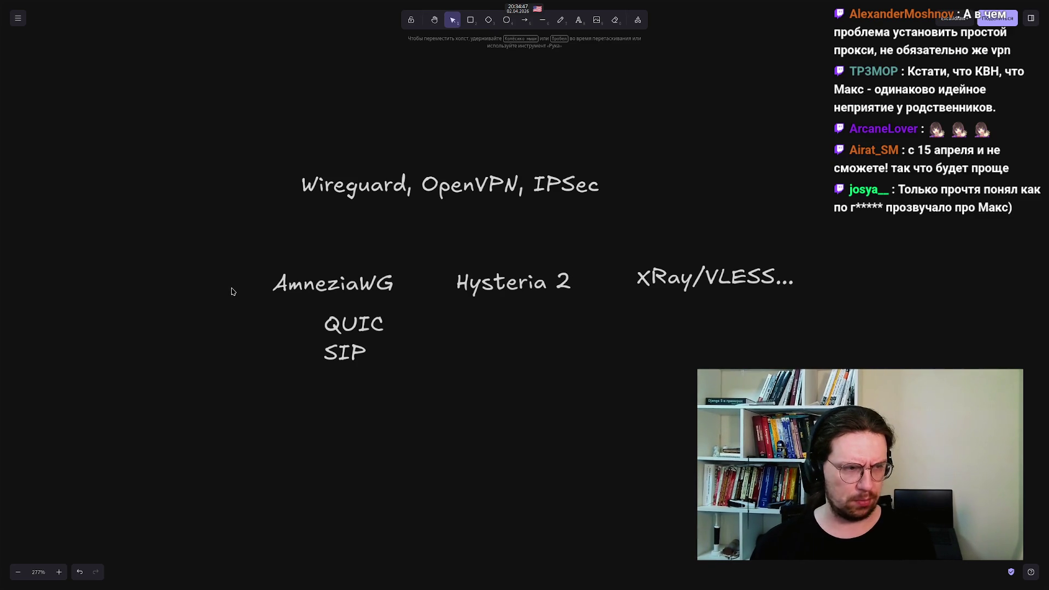
mouse_move(224, 242)
mouse_down()
mouse_move(431, 330)
mouse_move(207, 246)
mouse_move(229, 240)
mouse_move(461, 388)
mouse_move(448, 403)
mouse_move(225, 199)
mouse_move(211, 237)
mouse_move(437, 436)
mouse_up()
click(431, 330)
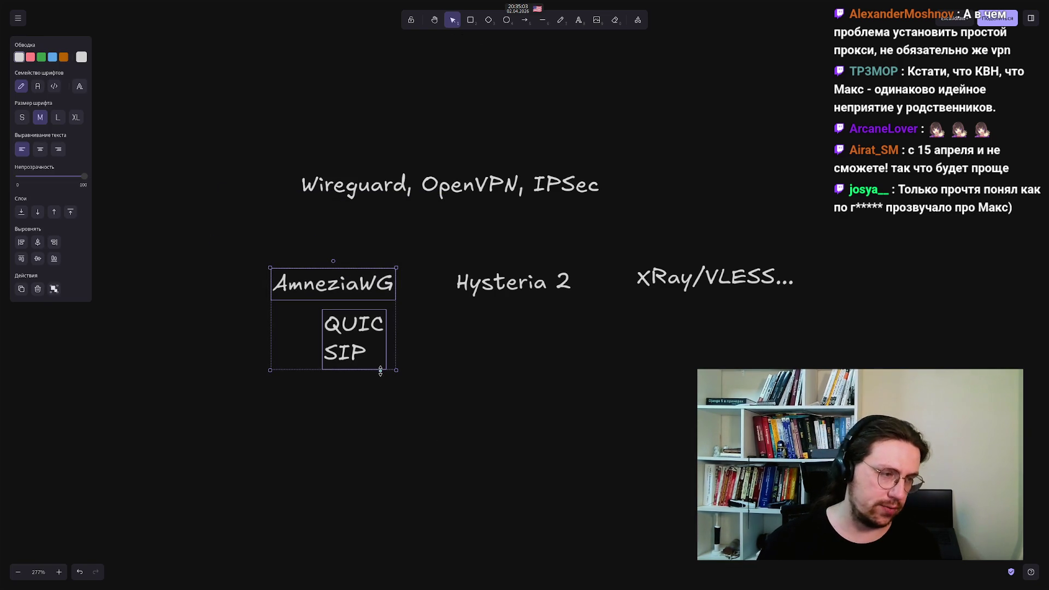
Clear the group selection and box-select only the AmneziaWG label
click(213, 215)
mouse_move(229, 252)
mouse_down()
mouse_move(335, 322)
mouse_move(441, 343)
mouse_move(438, 334)
mouse_up()
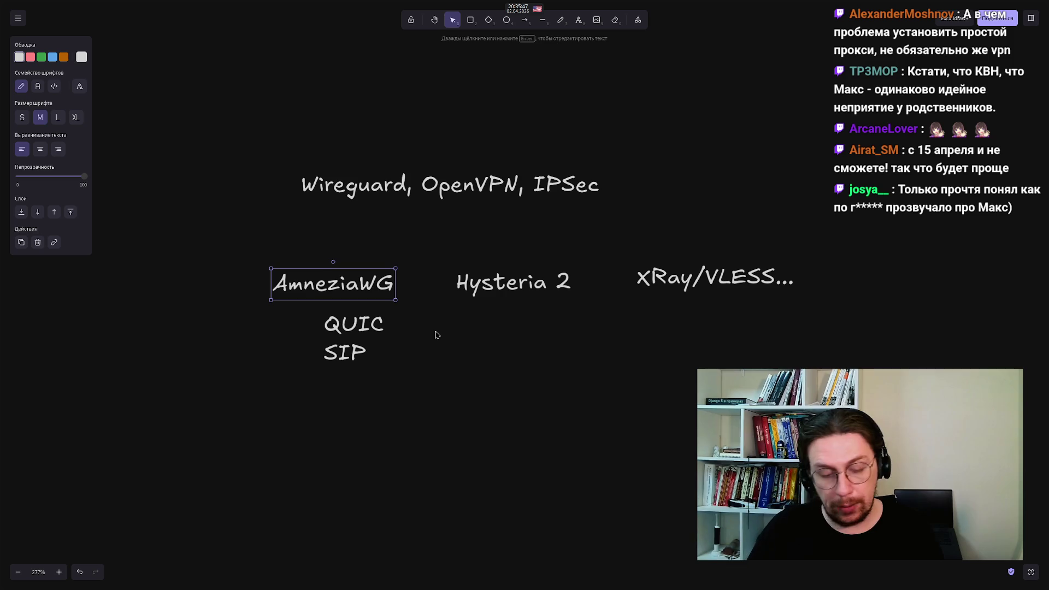
mouse_move(226, 223)
mouse_down()
mouse_move(241, 246)
mouse_move(409, 322)
mouse_up()
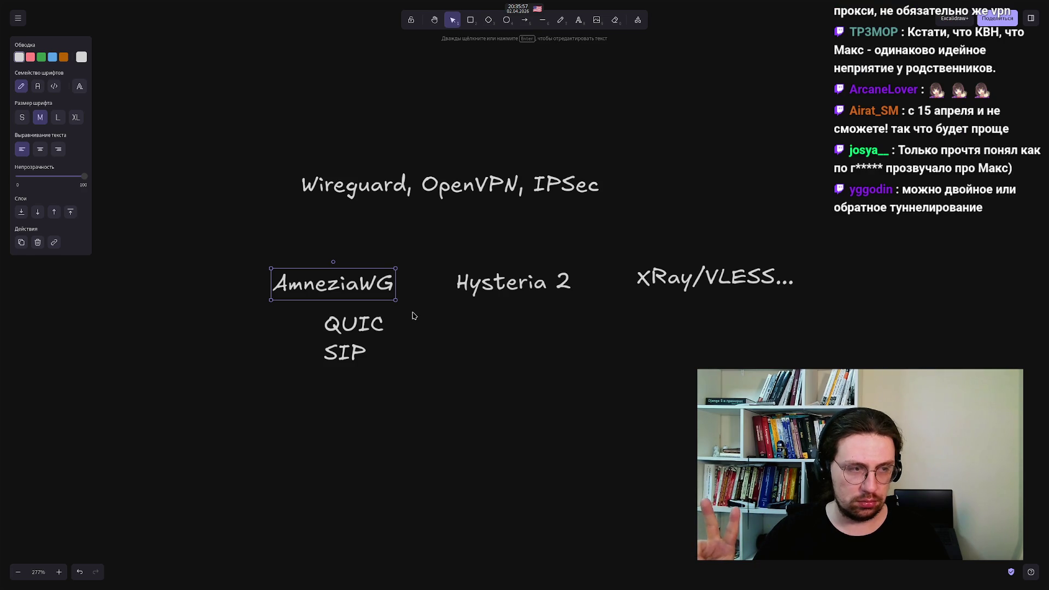
click(238, 371)
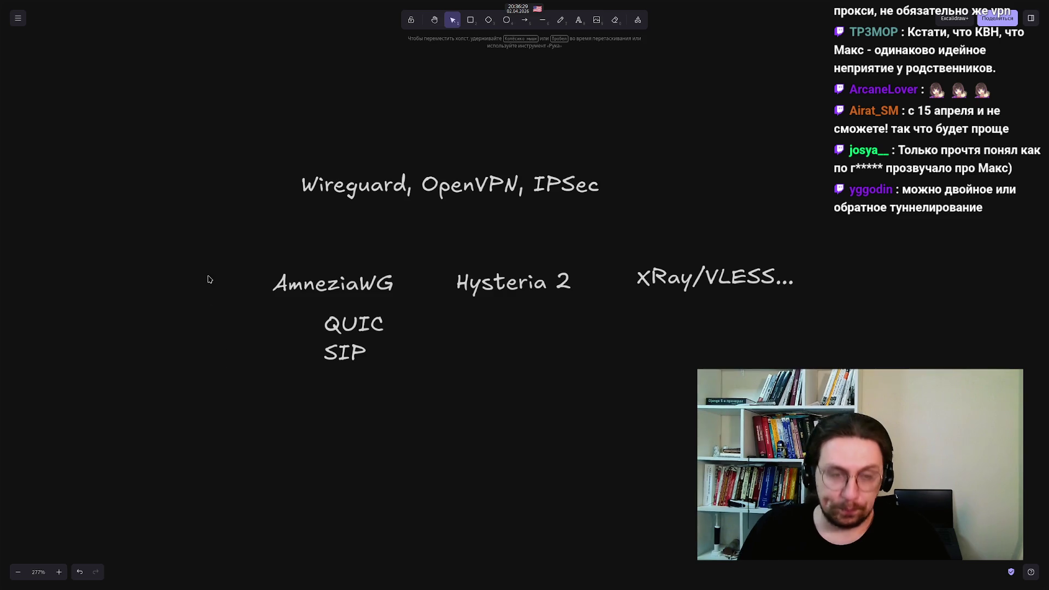
mouse_move(194, 225)
mouse_down()
mouse_move(218, 264)
mouse_move(496, 377)
mouse_move(409, 347)
mouse_move(382, 524)
mouse_move(415, 426)
mouse_move(495, 429)
mouse_move(450, 406)
mouse_up()
click(457, 433)
mouse_move(504, 465)
mouse_down()
mouse_move(466, 405)
mouse_move(230, 243)
mouse_move(204, 211)
mouse_move(457, 420)
mouse_up()
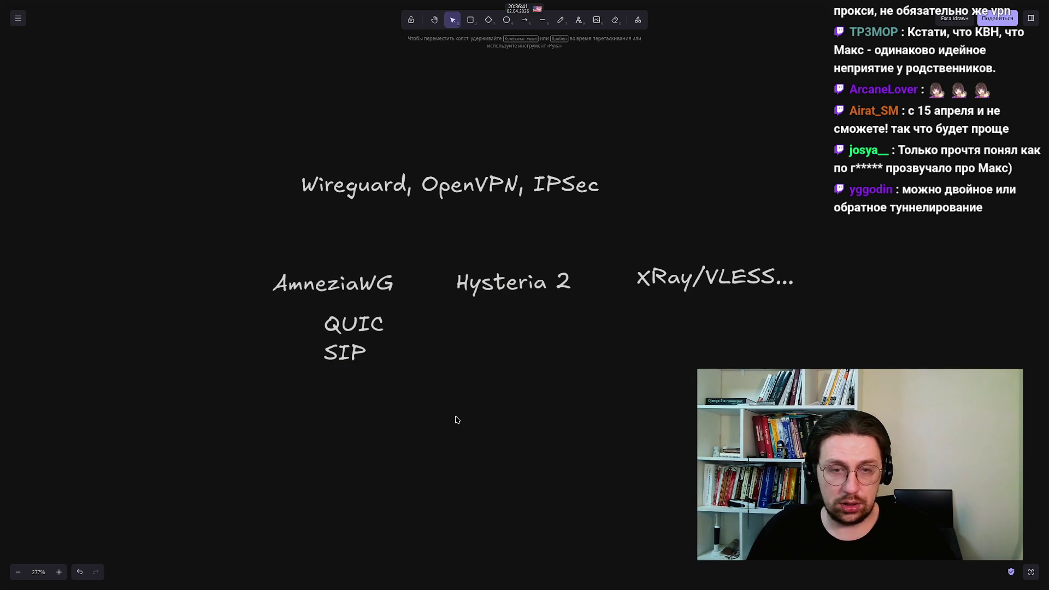
mouse_move(441, 459)
mouse_down()
mouse_move(435, 421)
mouse_move(437, 438)
mouse_up()
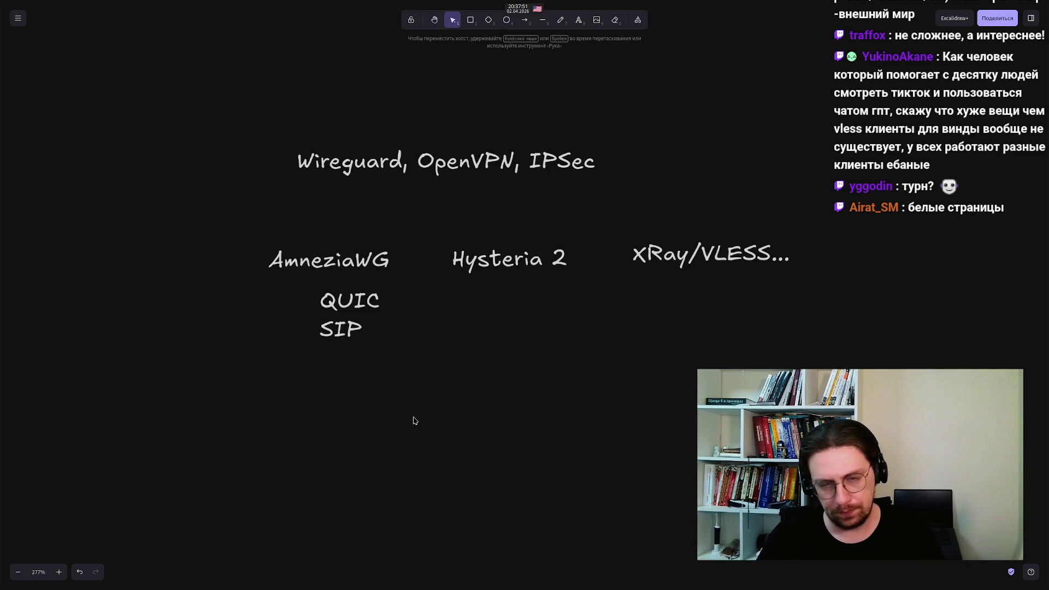
drag(396, 435, 373, 173)
Draw a small box inside the large network frame and give it a solid outline
scroll(372, 173, down, 10)
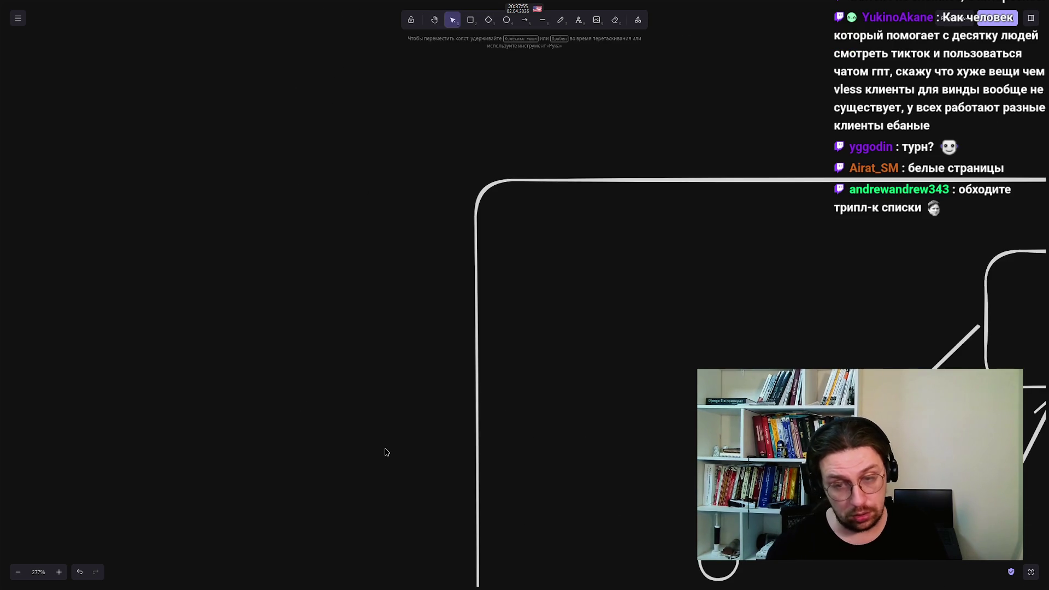
scroll(386, 452, down, 5)
scroll(300, 298, down, 3)
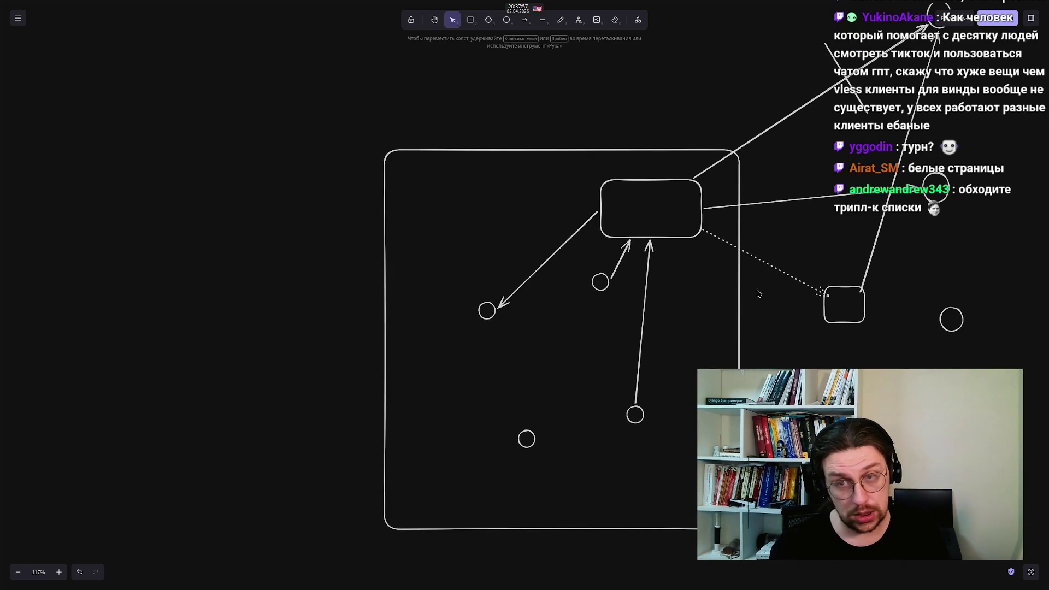
click(470, 19)
drag(666, 298, 709, 331)
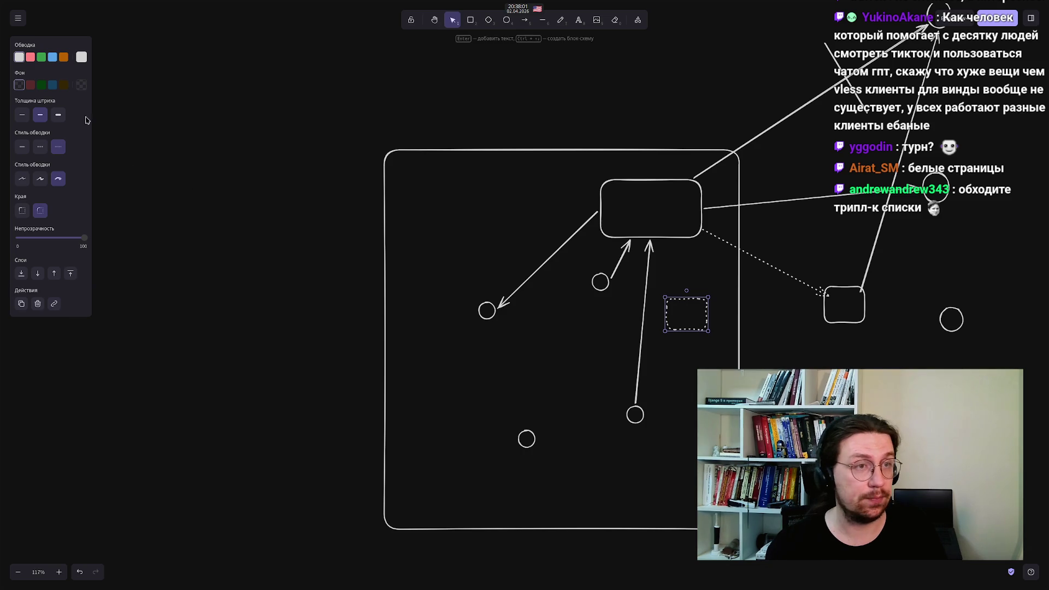
click(25, 149)
click(542, 346)
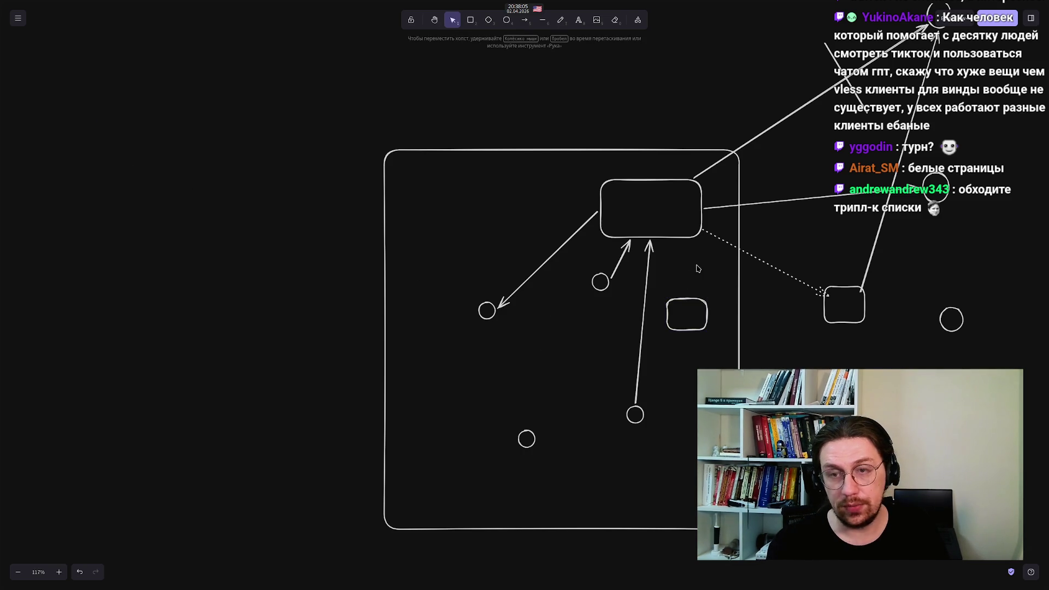
Reattach the dotted arrow's end to the small inner box and make it straight
click(767, 263)
drag(814, 302, 684, 304)
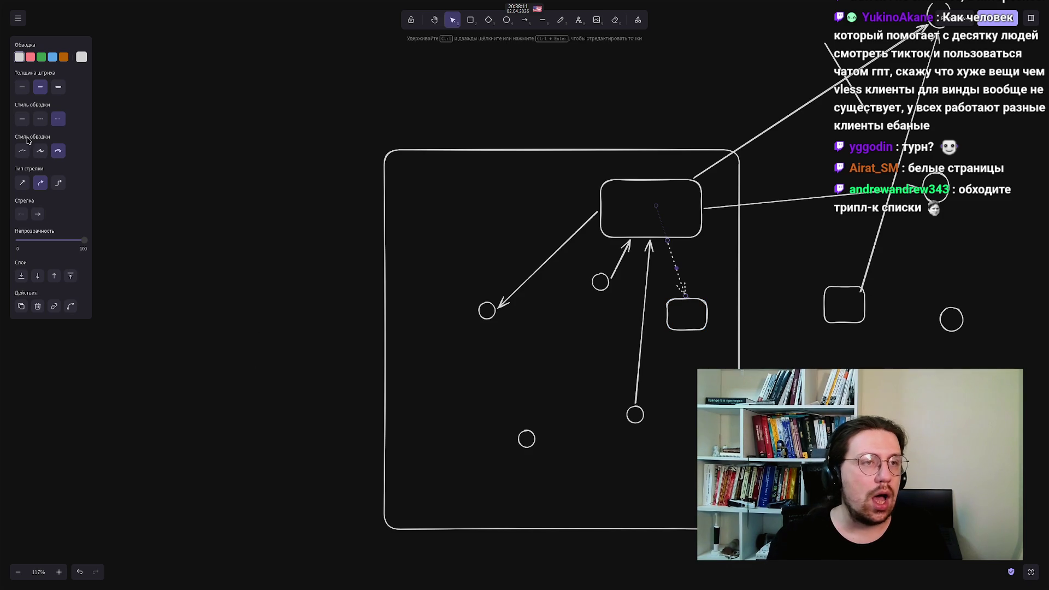
click(24, 184)
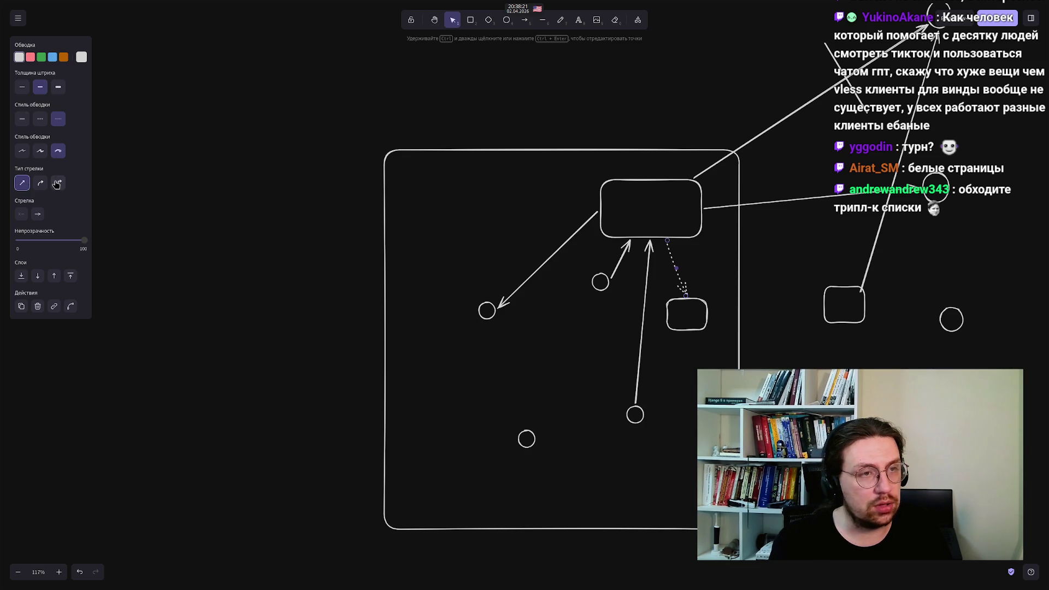
click(770, 306)
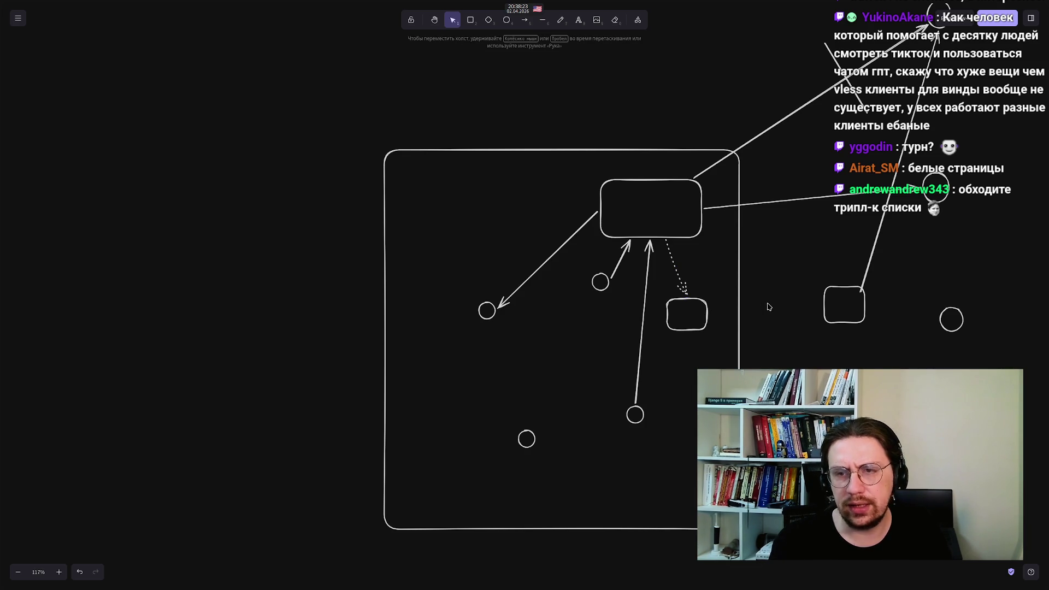
Draw a dotted arrow from the small inner box to the box right of the frame
click(525, 22)
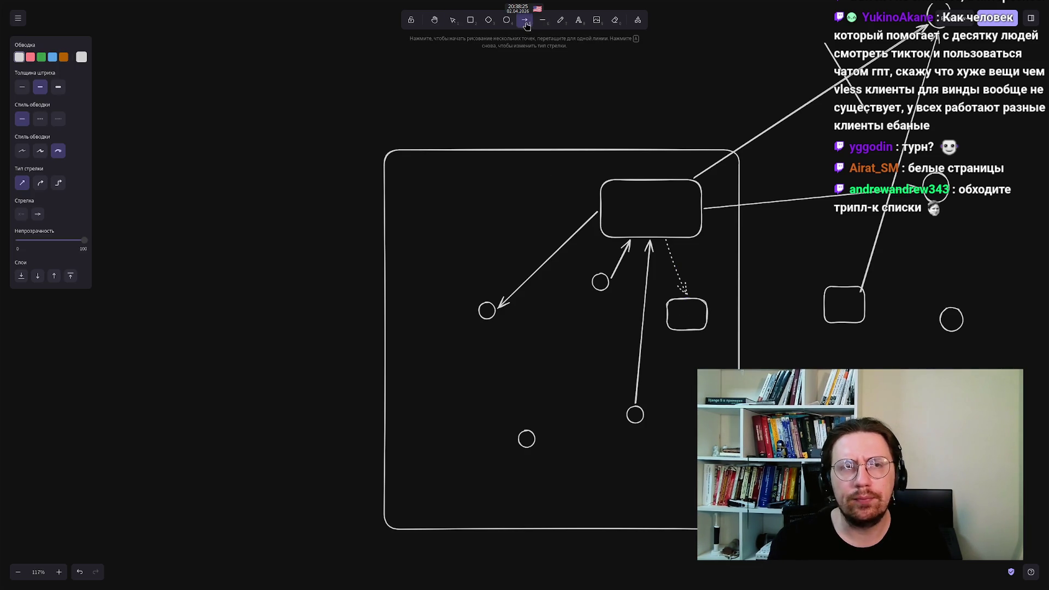
drag(707, 315, 826, 306)
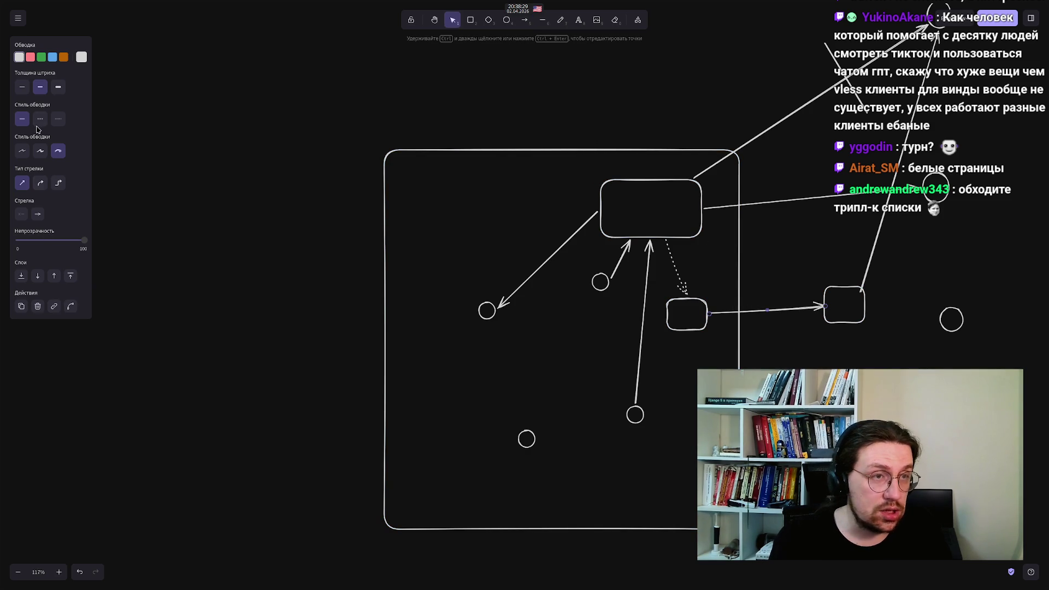
click(58, 118)
click(253, 419)
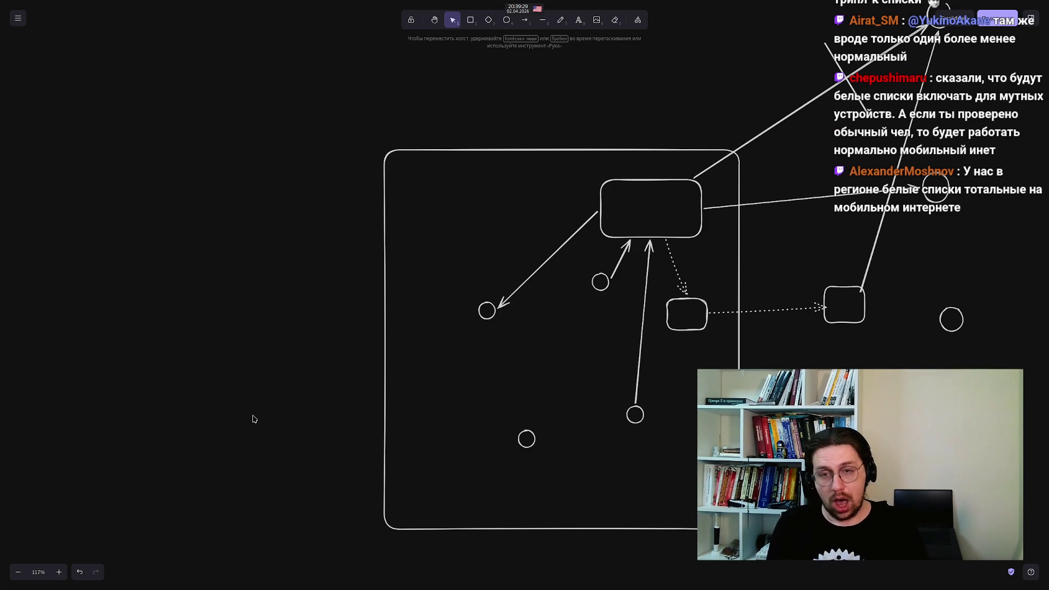
Nudge the small inner box lower with its dotted arrows attached, then select the right-hand box
click(669, 307)
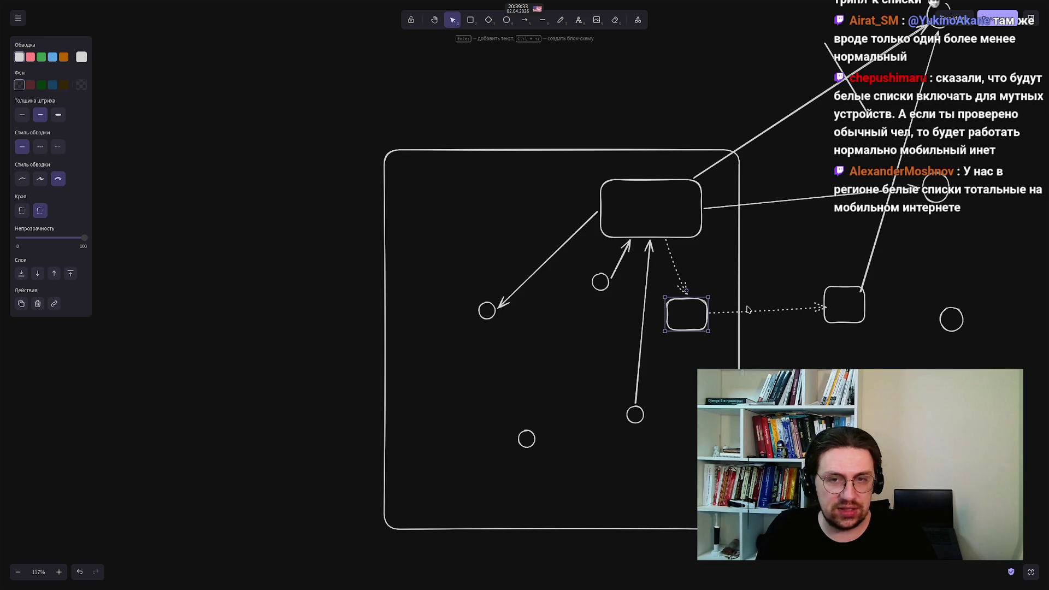
scroll(676, 345, up, 5)
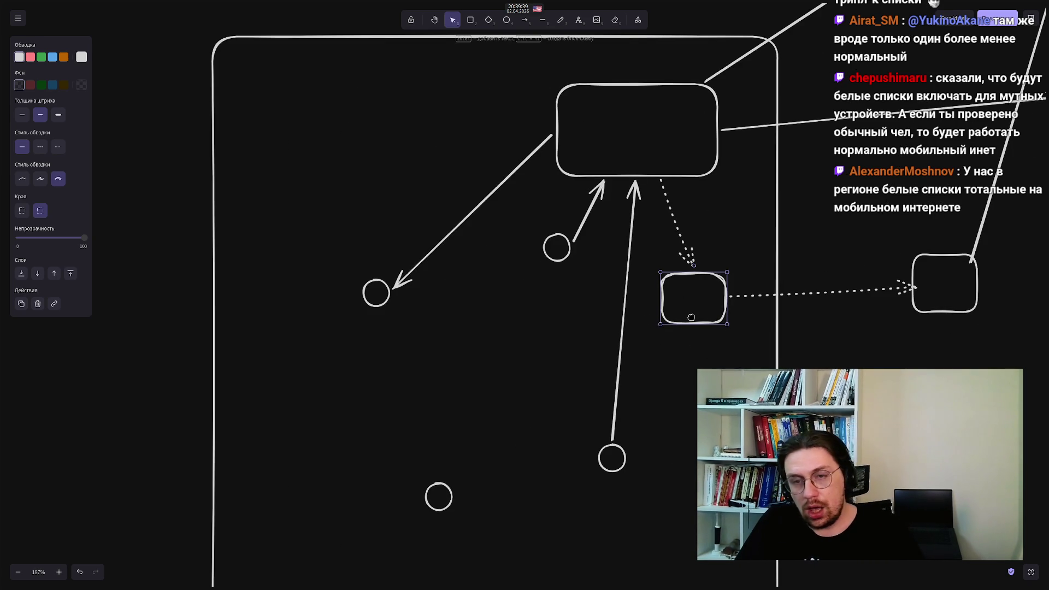
drag(691, 309, 710, 357)
drag(872, 221, 1002, 370)
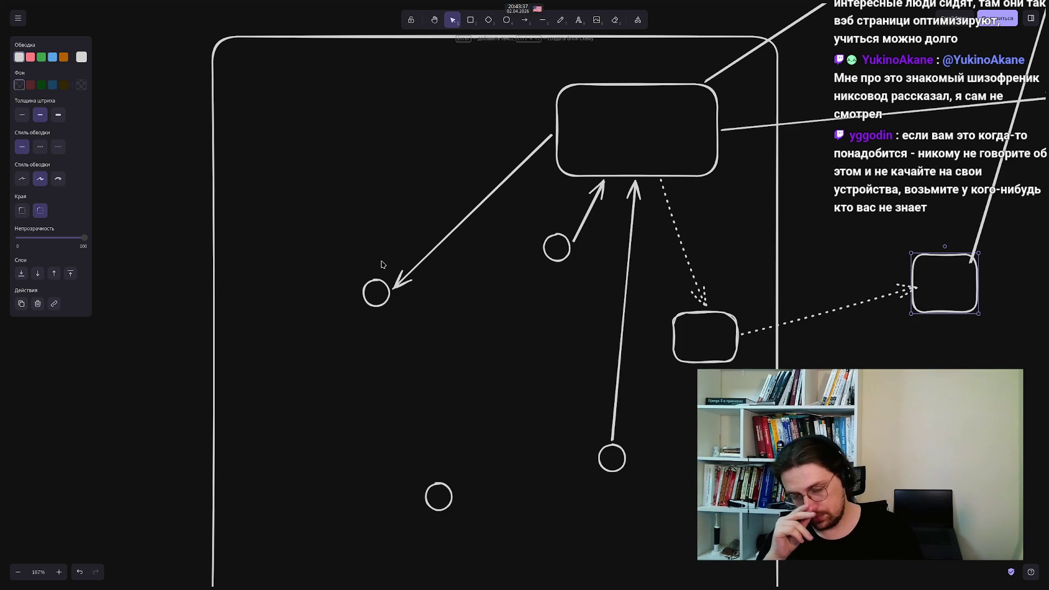
scroll(302, 300, up, 5)
Scroll up to the protocol labels, box-select AmneziaWG with QUIC/SIP, then clear the selection
scroll(336, 249, up, 6)
scroll(450, 453, up, 1)
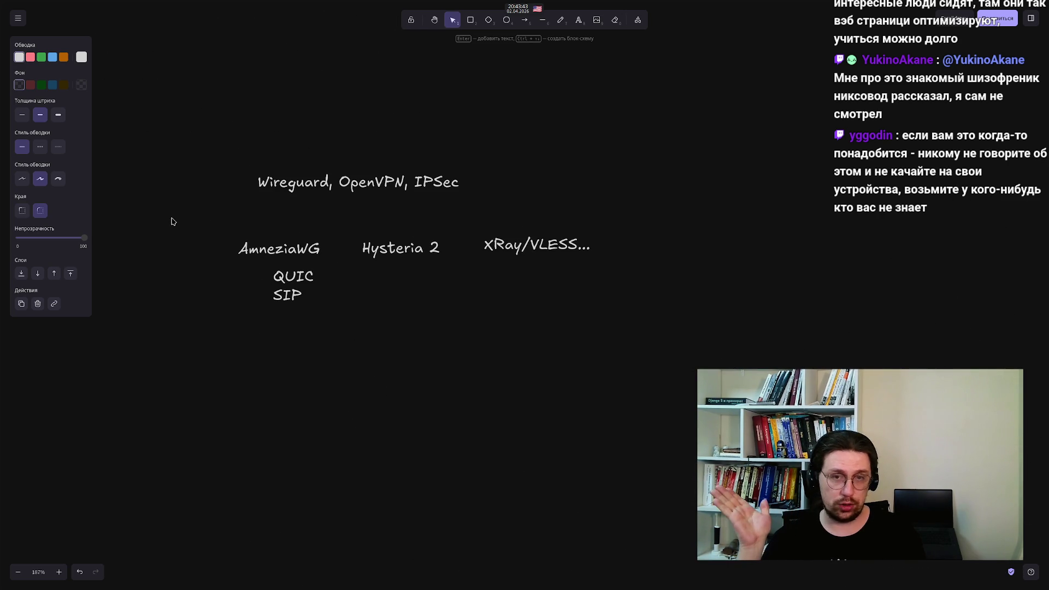
drag(171, 221, 644, 364)
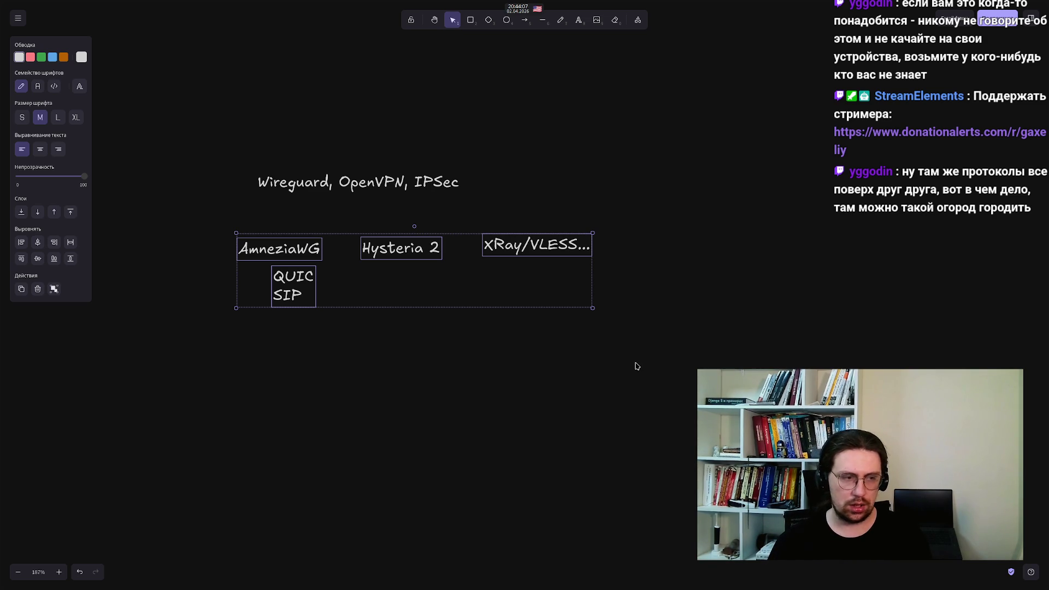
mouse_move(177, 213)
mouse_down()
mouse_move(345, 405)
mouse_move(180, 174)
mouse_move(213, 250)
mouse_up()
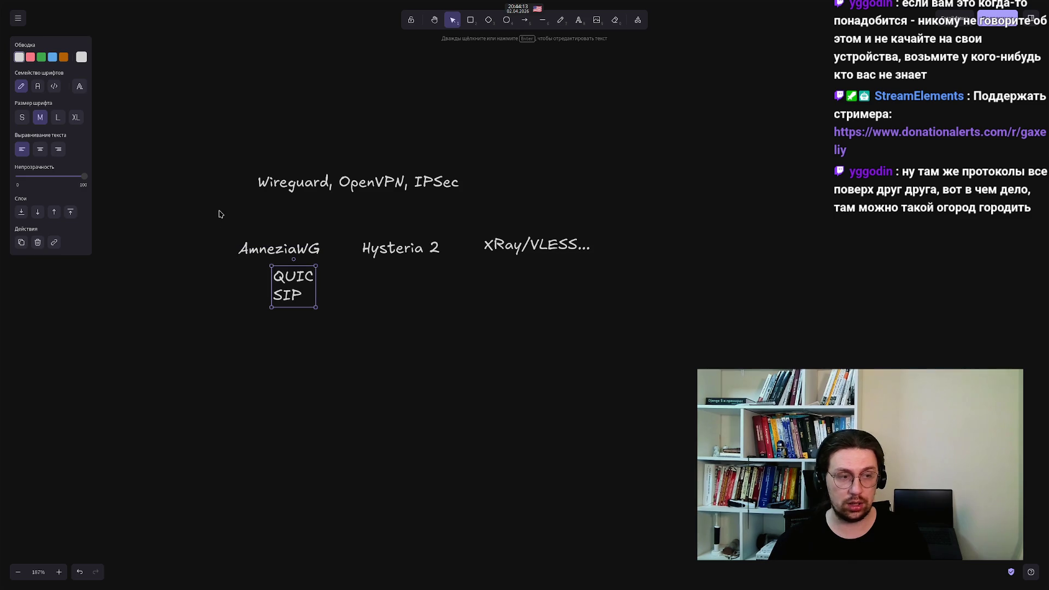
mouse_move(214, 156)
mouse_down()
mouse_move(314, 355)
mouse_move(334, 336)
mouse_up()
click(448, 432)
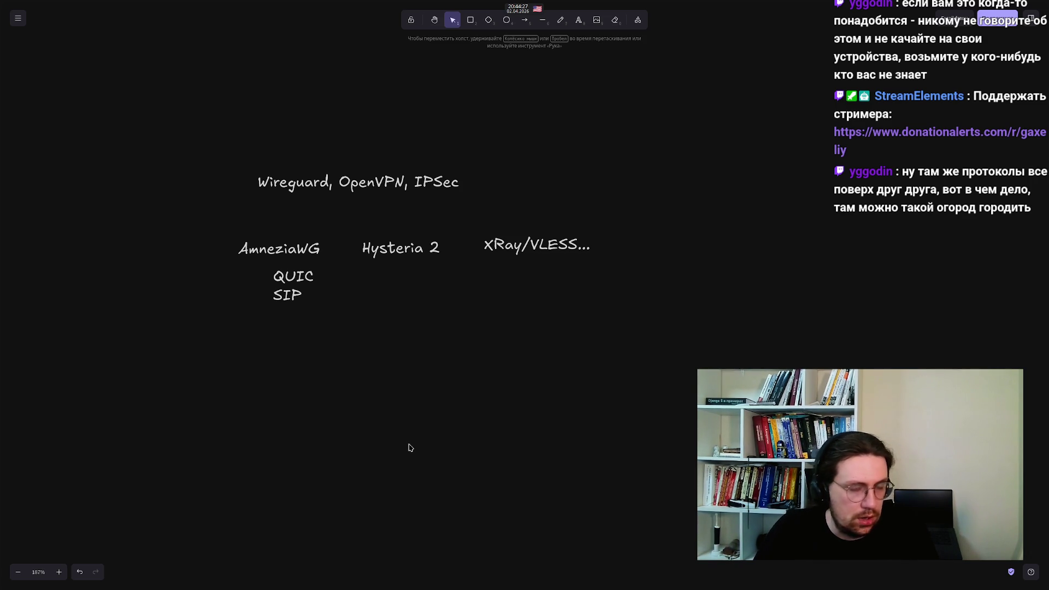
drag(473, 492, 355, 321)
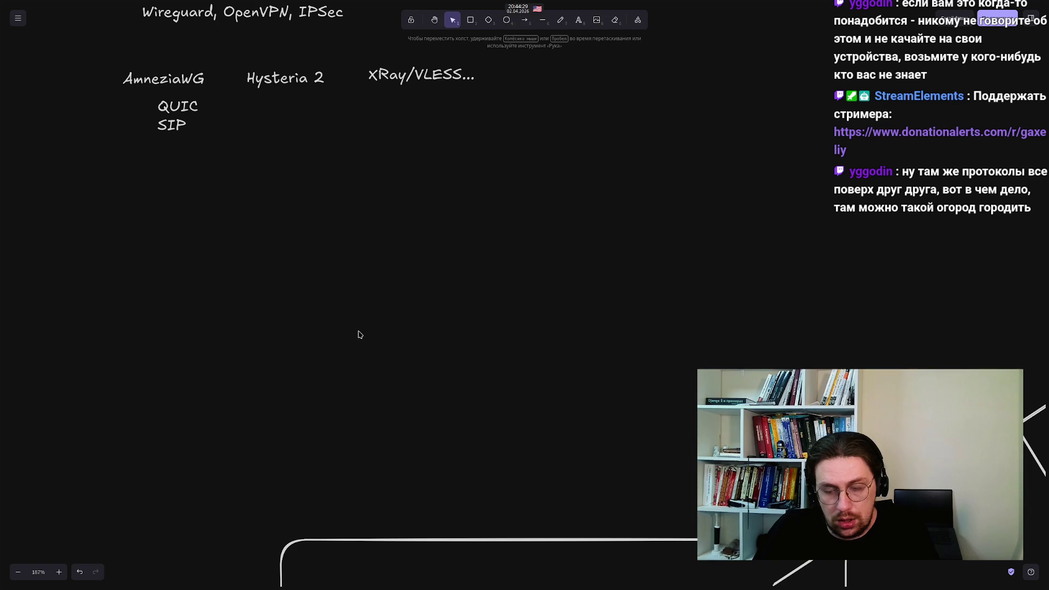
Pan and zoom out until the framed network diagram with its dotted arrows is centred
scroll(366, 375, down, 3)
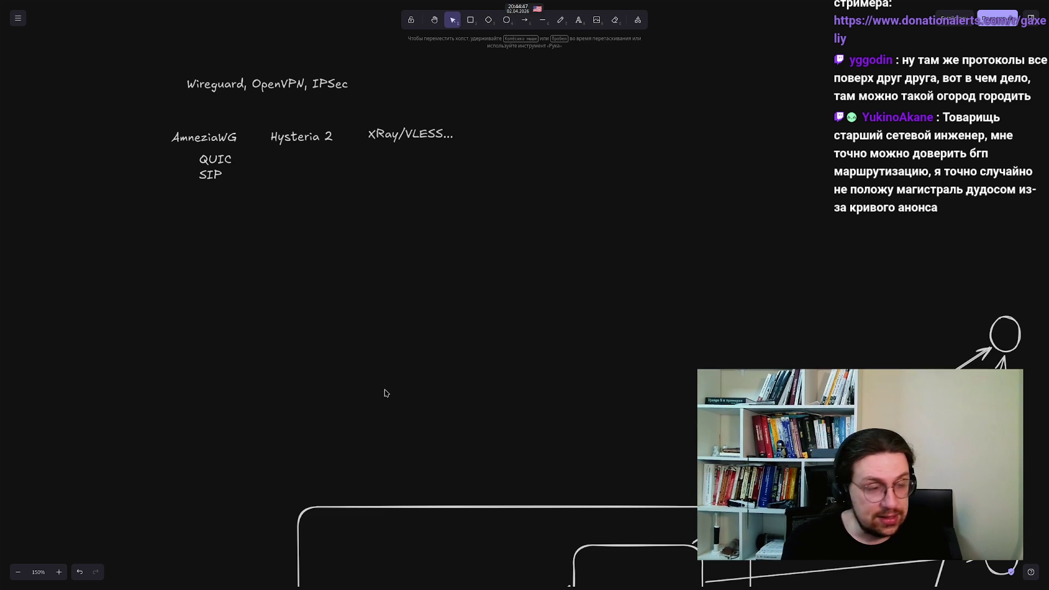
mouse_move(383, 407)
mouse_down()
mouse_move(283, 307)
mouse_move(292, 327)
mouse_up()
scroll(292, 326, down, 2)
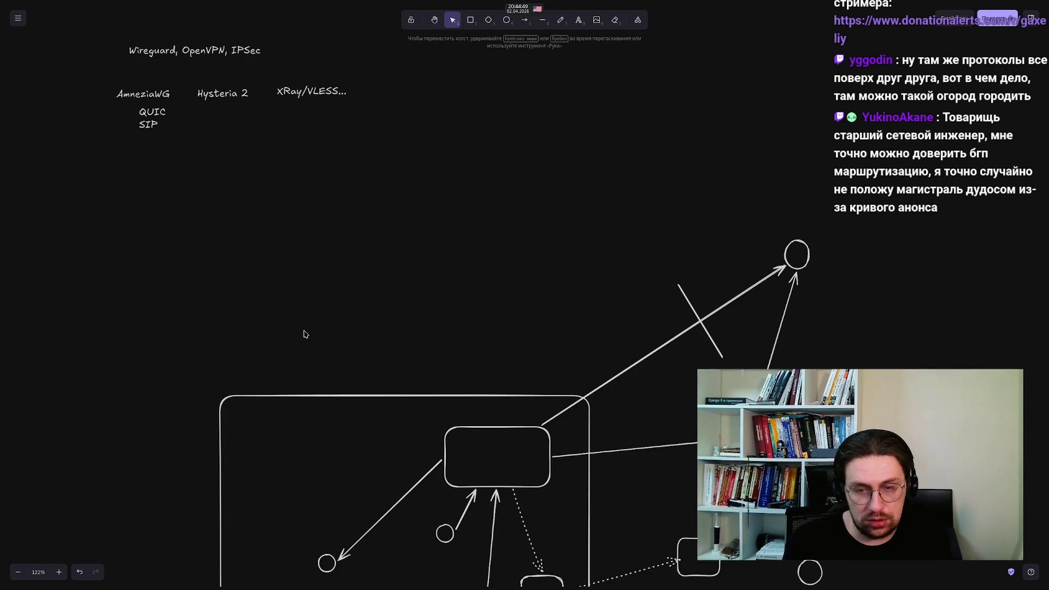
drag(319, 375, 325, 217)
mouse_move(330, 475)
mouse_down()
mouse_move(334, 388)
mouse_move(359, 349)
mouse_move(359, 363)
mouse_up()
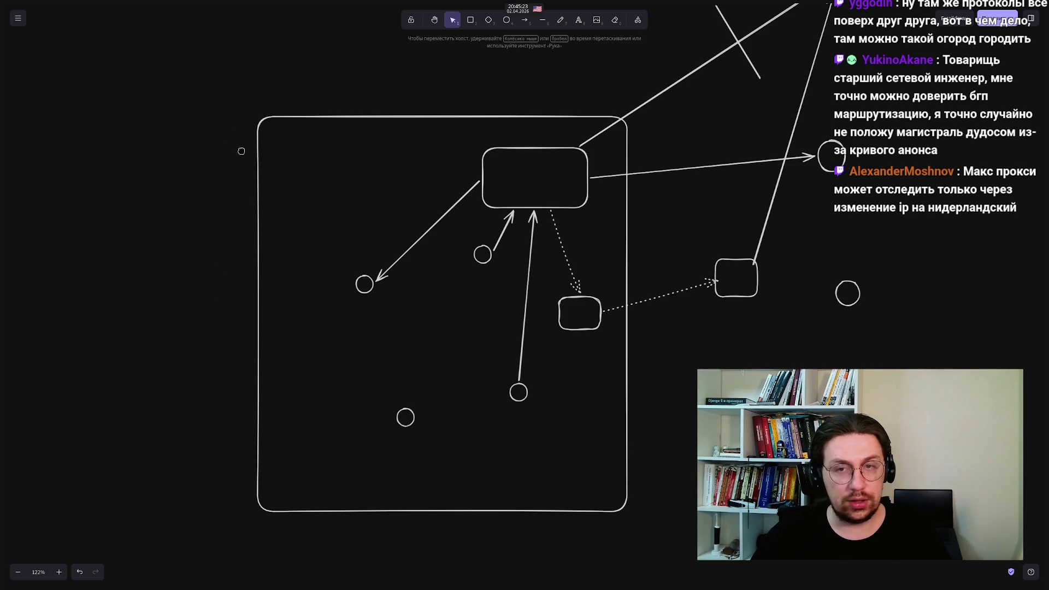
scroll(239, 126, up, 3)
mouse_move(235, 219)
mouse_down()
mouse_move(241, 21)
mouse_move(264, 213)
mouse_move(259, 151)
mouse_up()
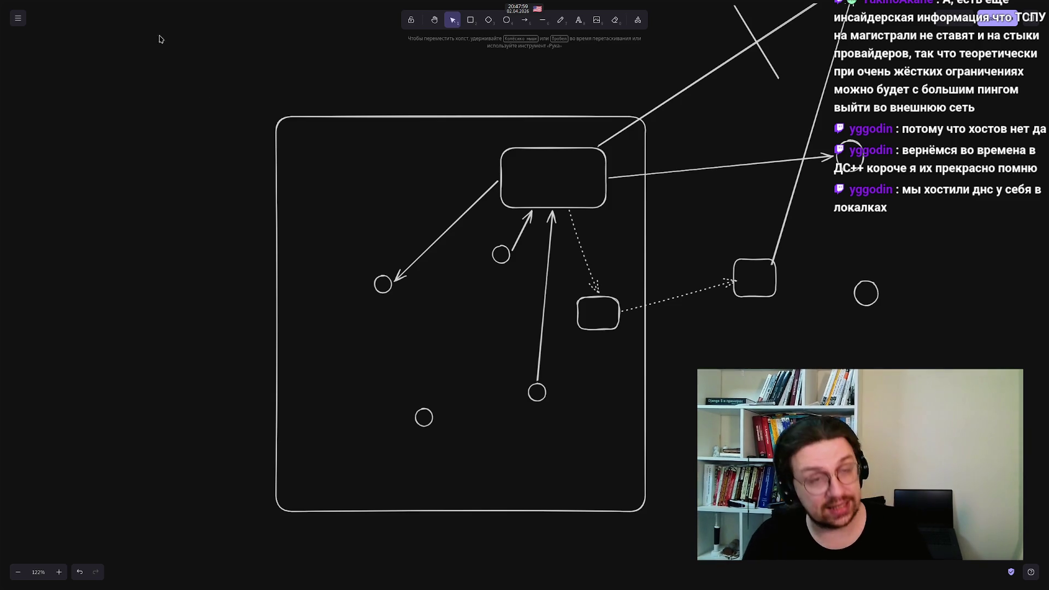
Return to the Google results for 'Briar, Bridgefy, BitChat' and open the RBC Trends offline-messenger article
mouse_move(4, 270)
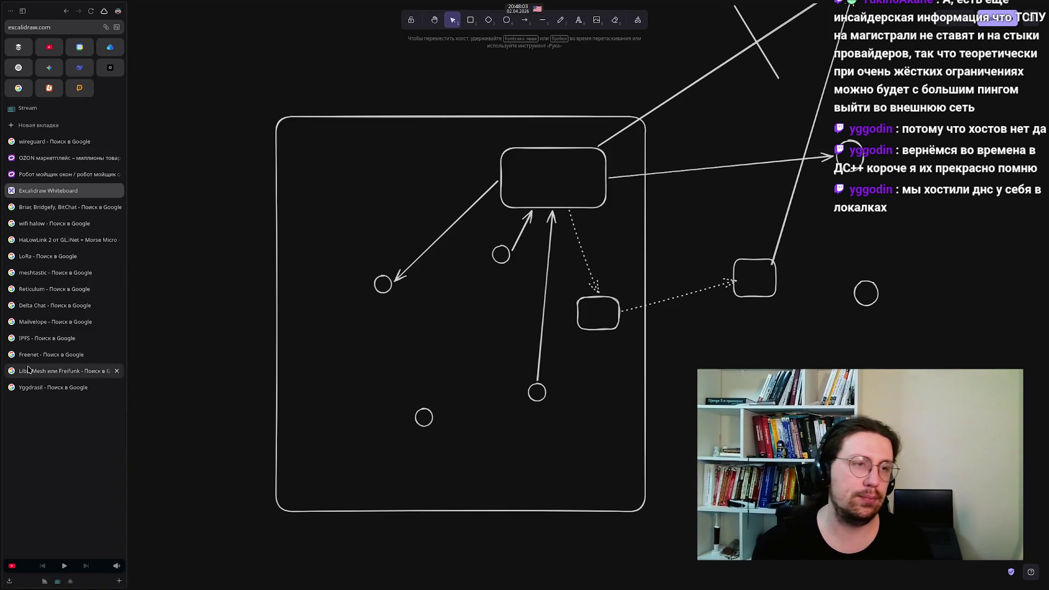
click(46, 209)
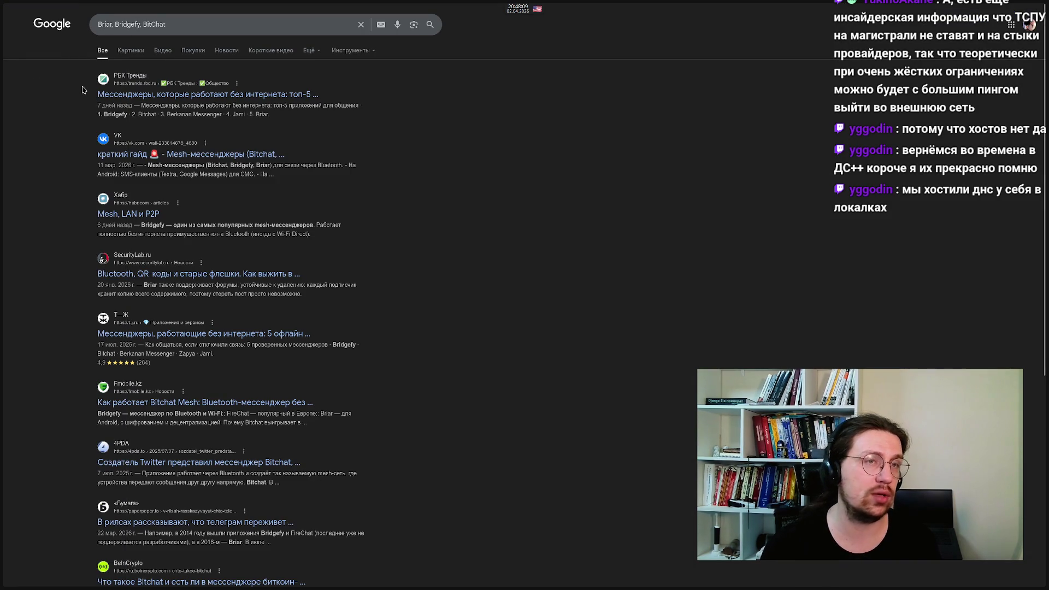
click(167, 24)
key(ctrl+a)
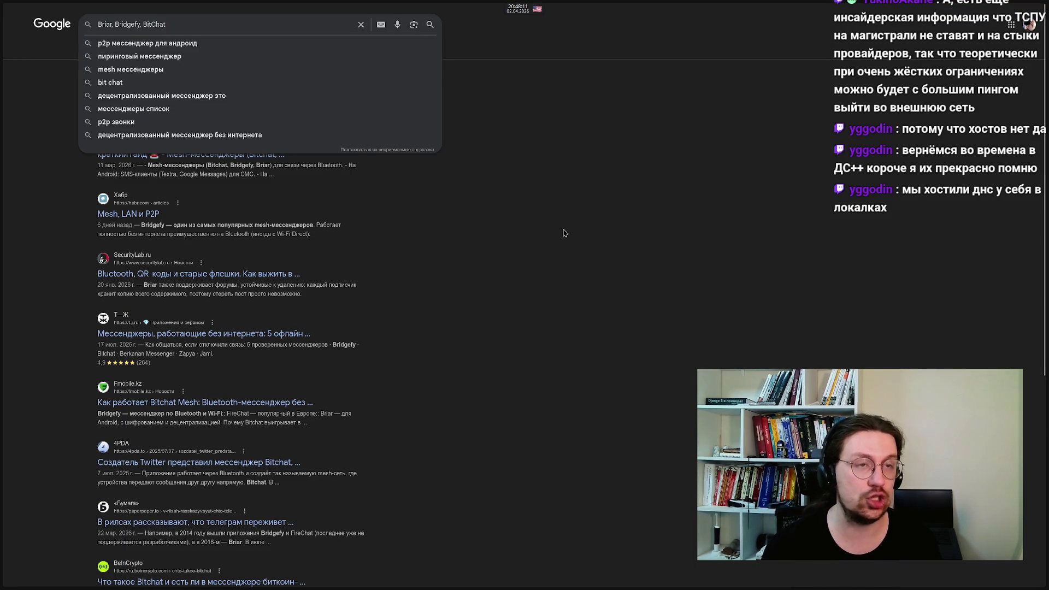
click(564, 233)
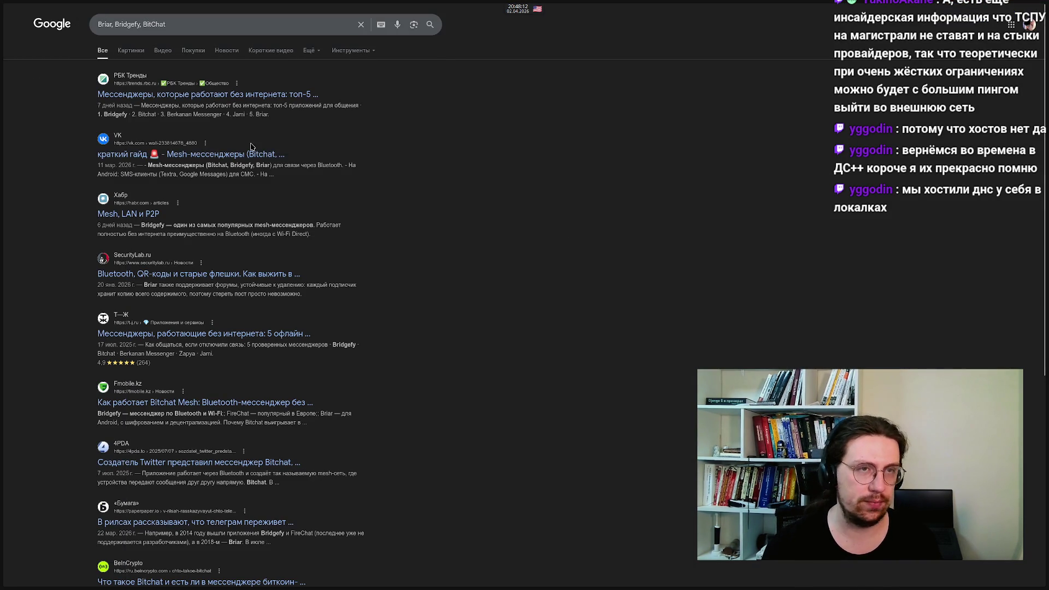
click(192, 96)
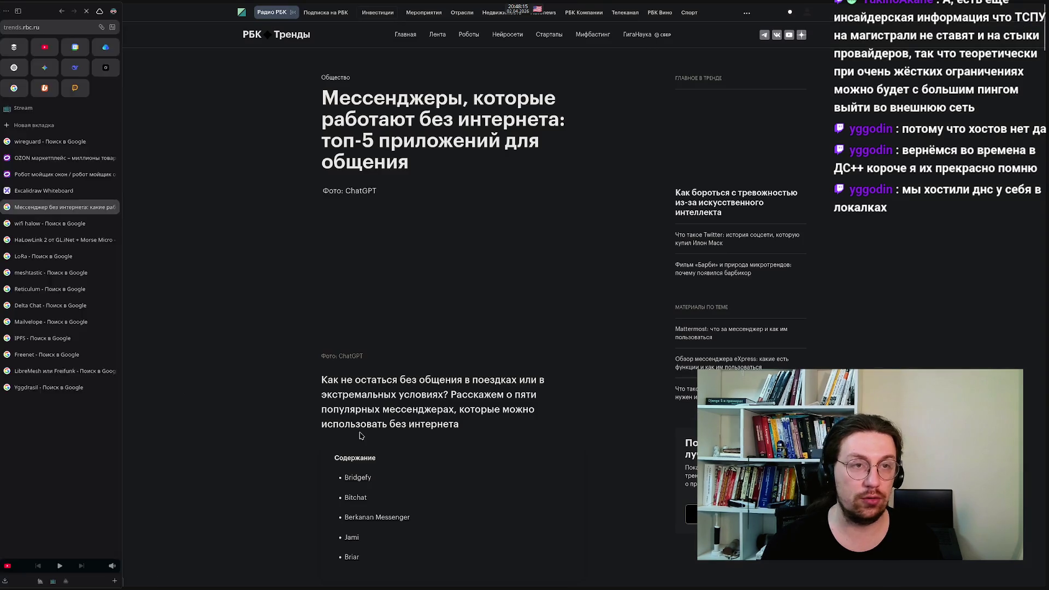
Scroll through the RBC Trends top-5 offline messengers article to its '1. Bridgefy' section
scroll(262, 349, down, 4)
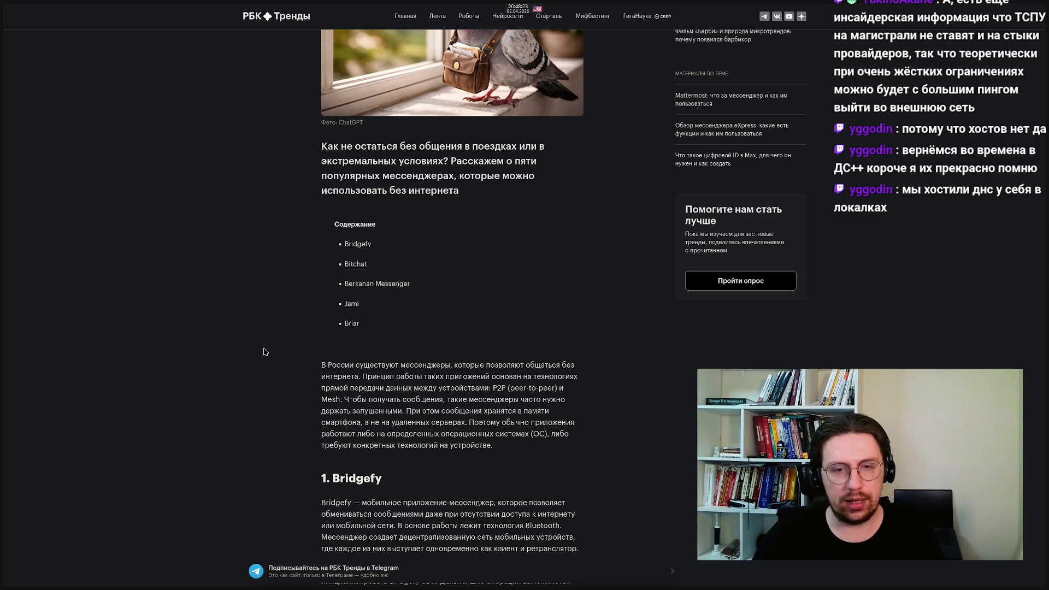
scroll(445, 360, down, 4)
scroll(445, 360, up, 2)
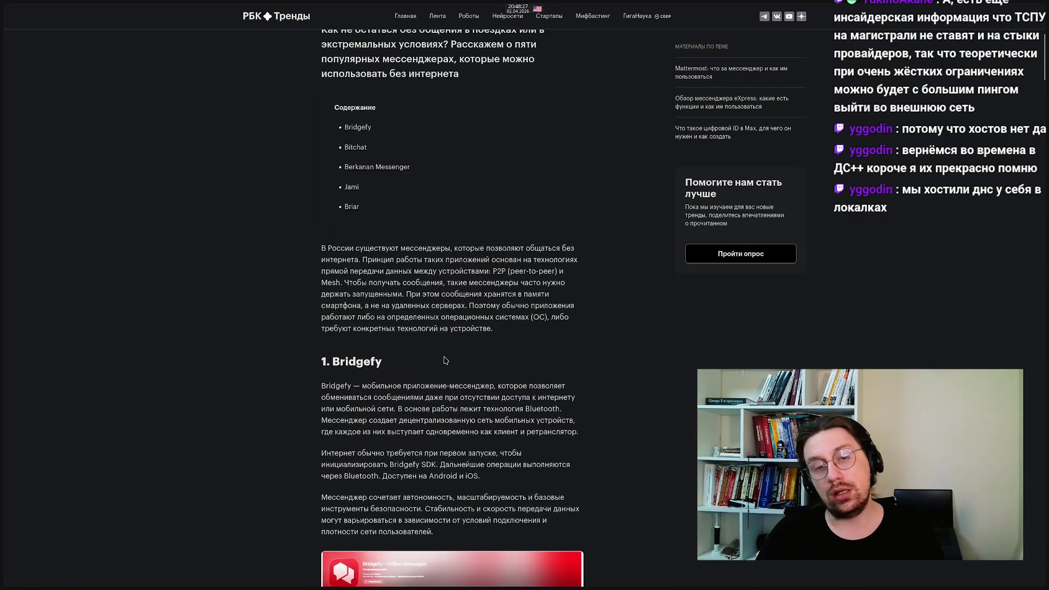
scroll(444, 360, down, 5)
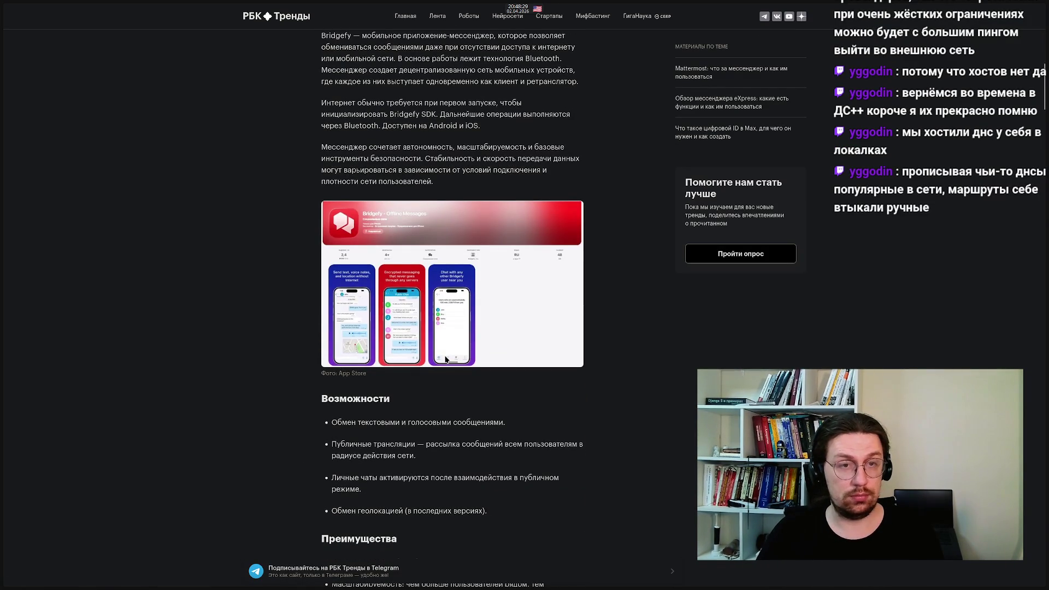
scroll(445, 360, down, 2)
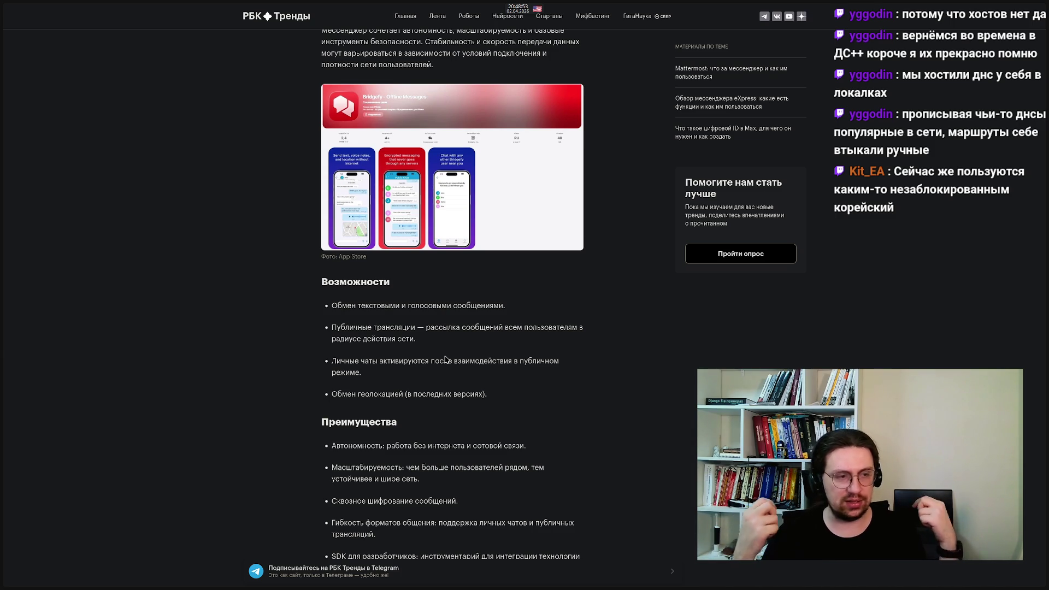
middle_click(280, 337)
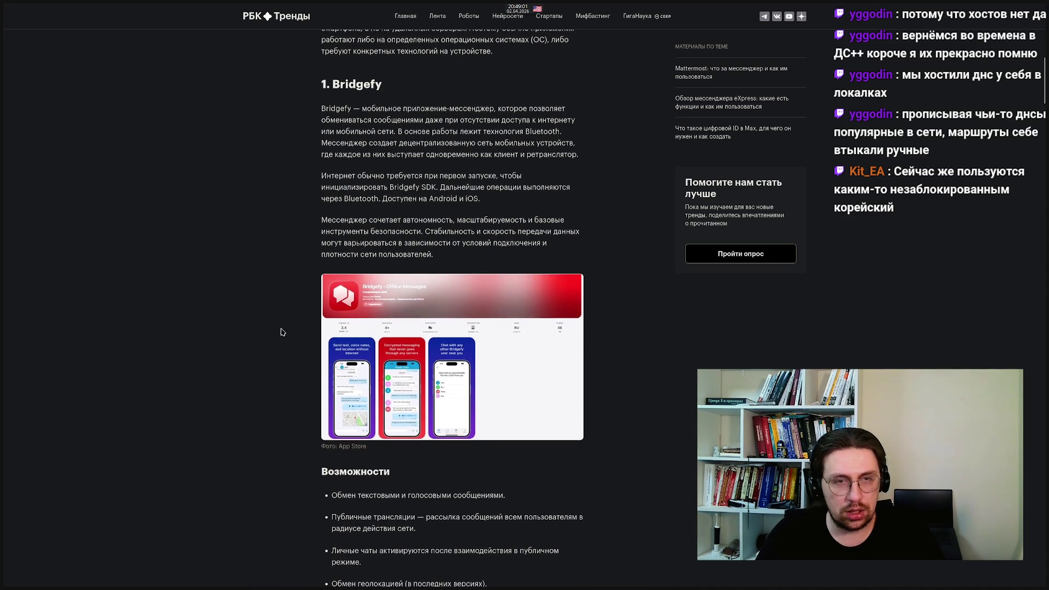
middle_click(281, 337)
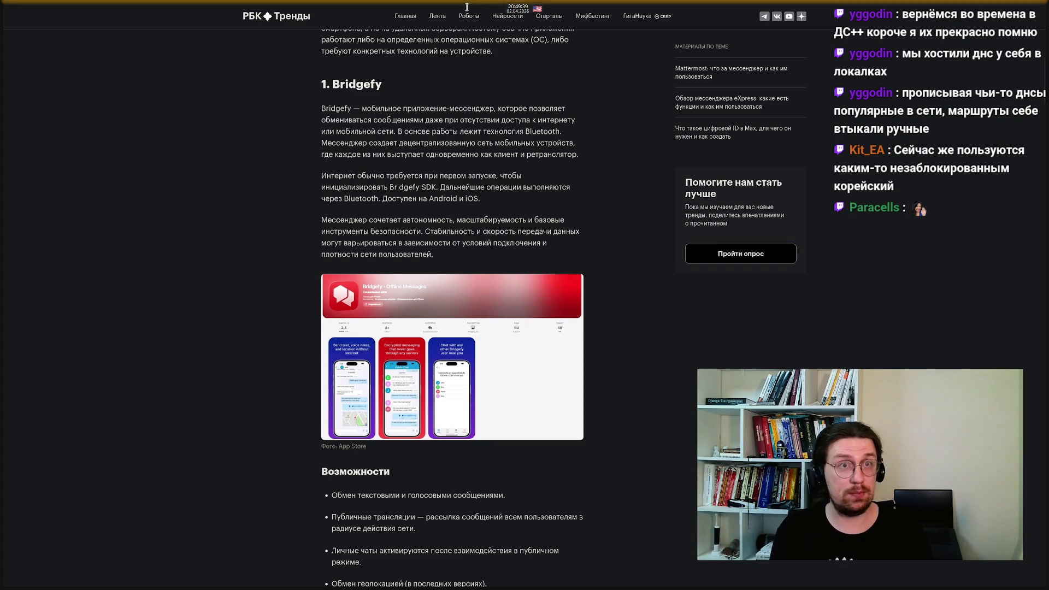
scroll(426, 235, up, 10)
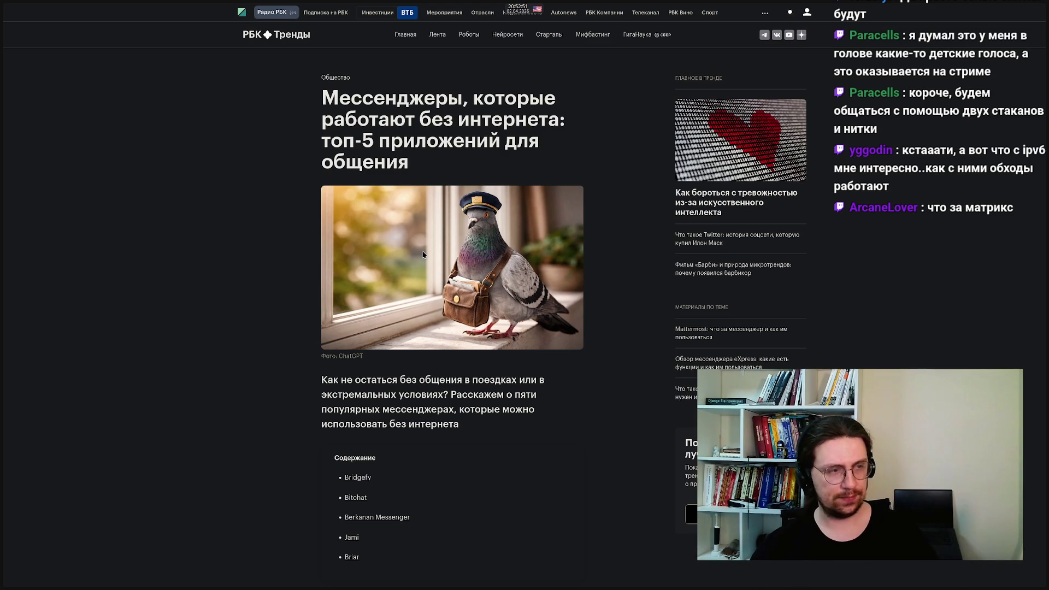
mouse_move(2, 257)
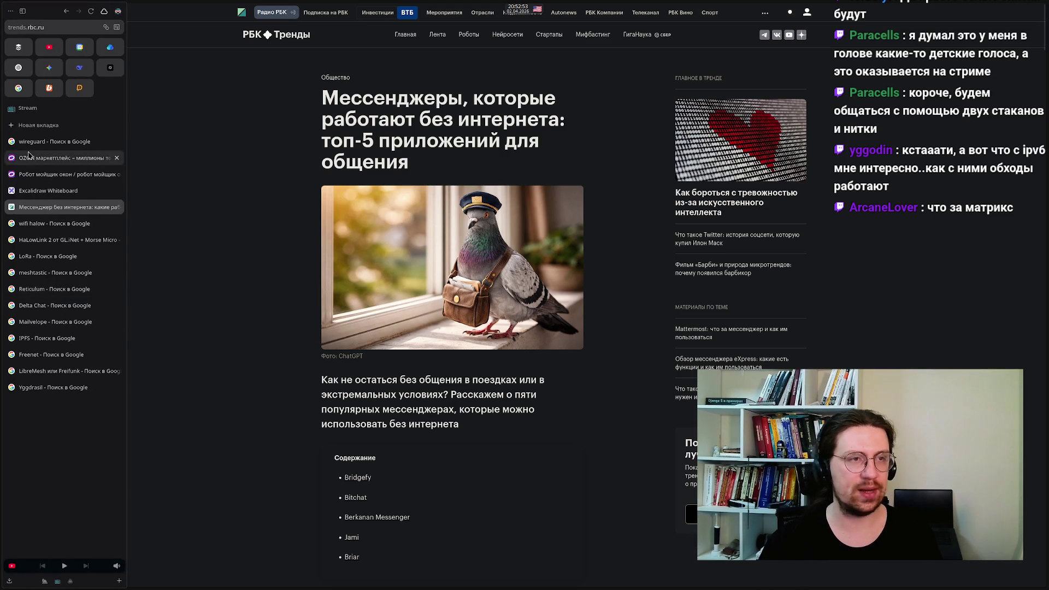
Search Google for 'Matrix' in a new tab and skim the results
click(38, 125)
click(36, 30)
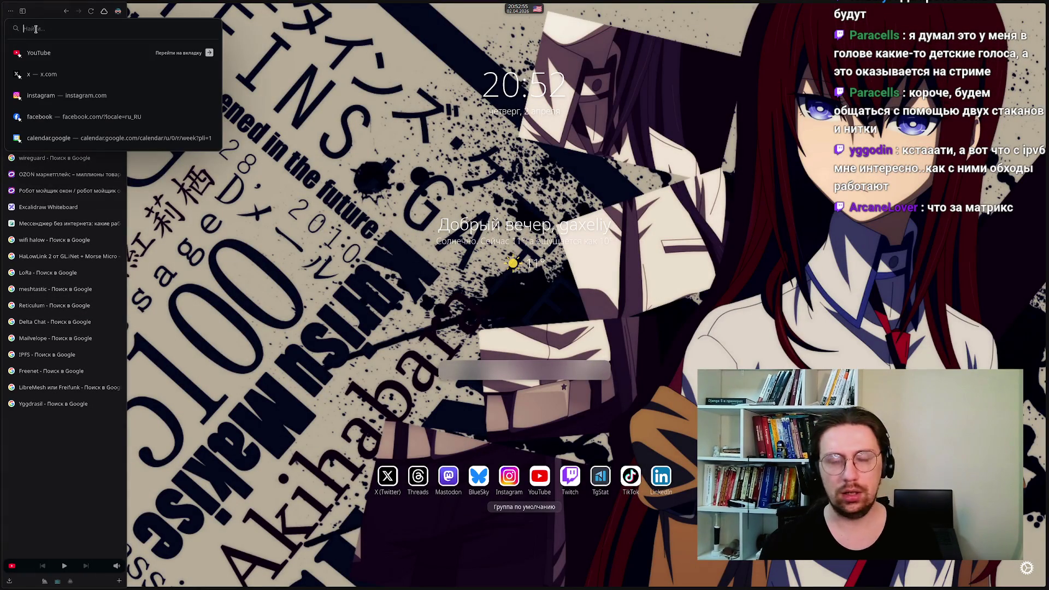
text(Mat)
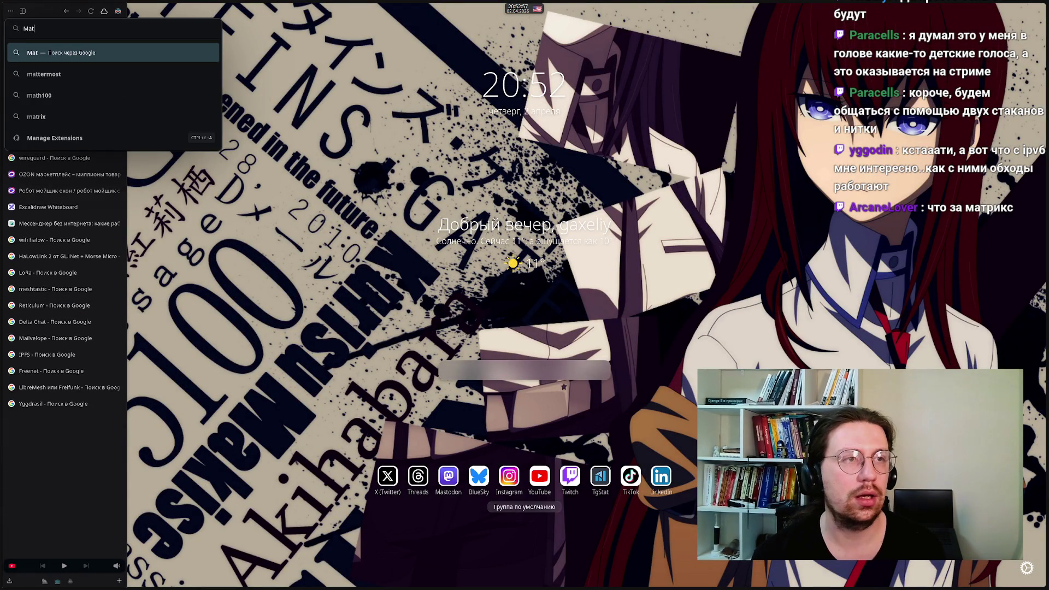
text(rix)
key(Return)
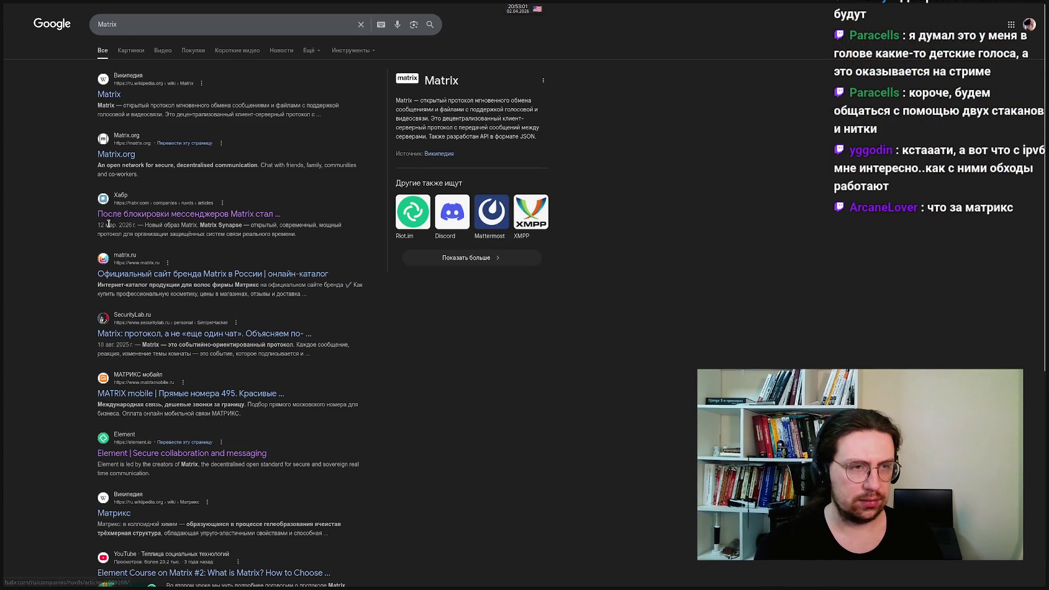
scroll(79, 350, down, 6)
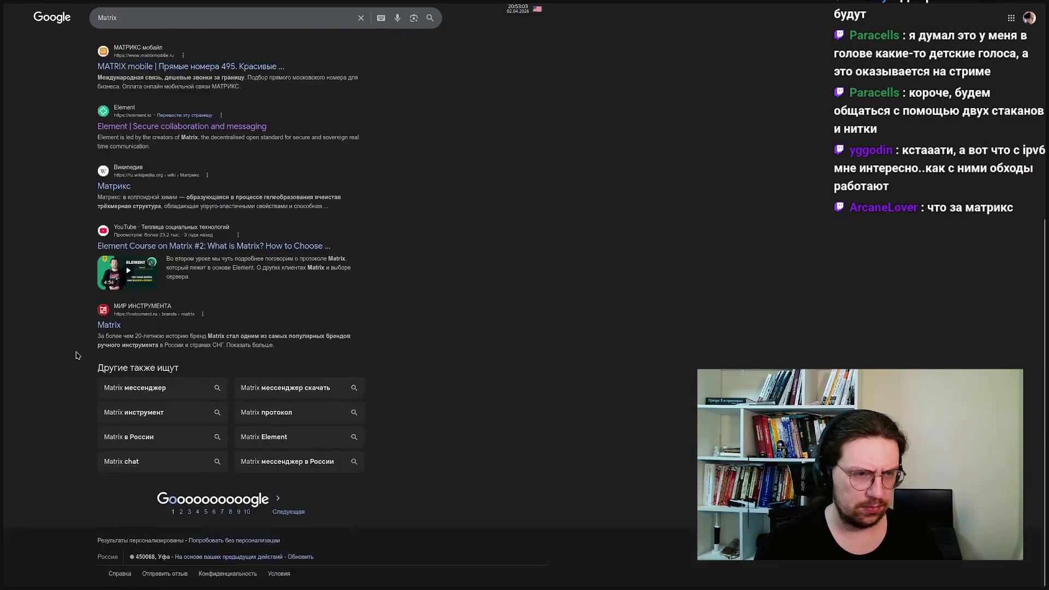
scroll(75, 335, up, 6)
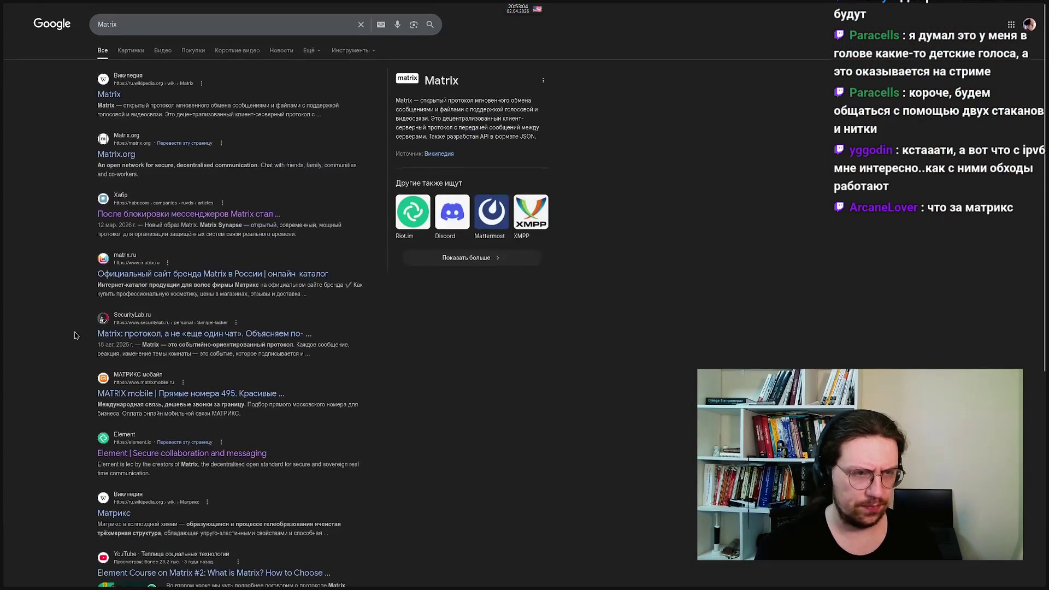
Refine the query to 'Matrix вики' to list the Wikipedia pages
click(161, 23)
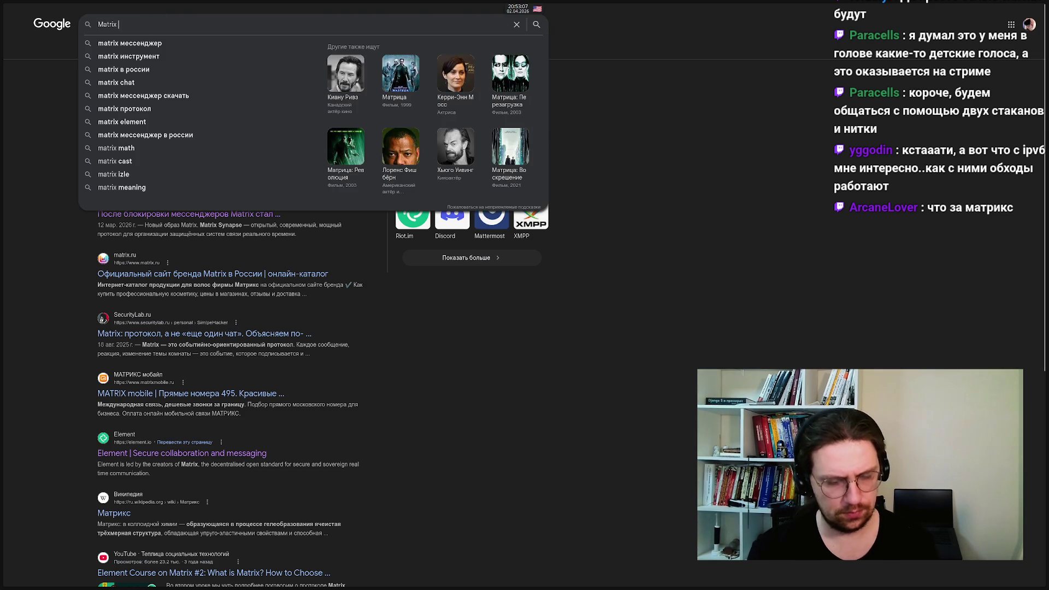
key(alt+shift)
text(вики)
key(Return)
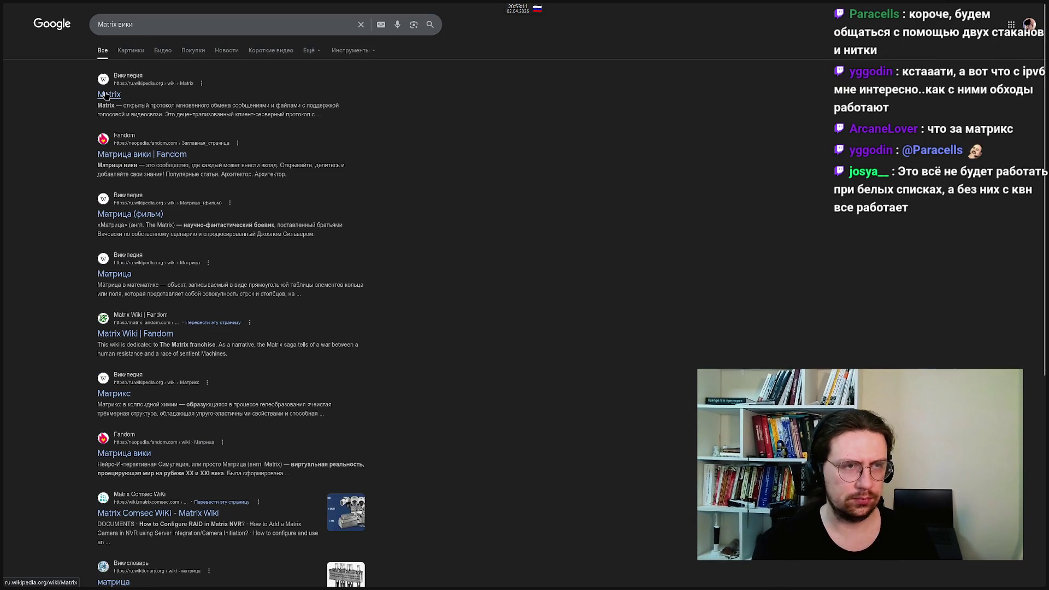
Read the Russian Wikipedia Matrix article's software section on bridges, then follow the Element link
click(109, 94)
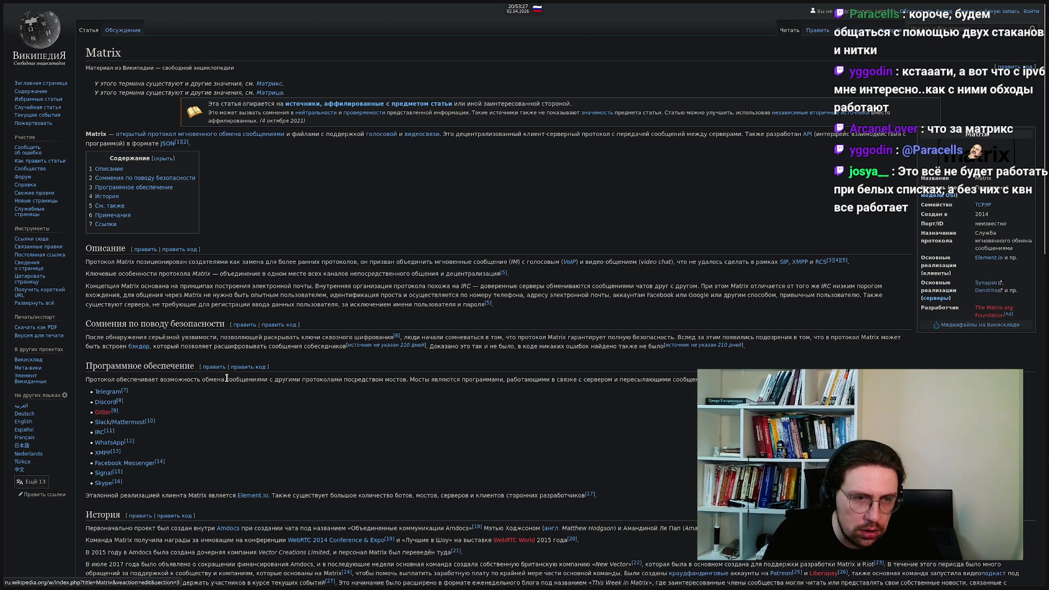
drag(414, 378, 612, 381)
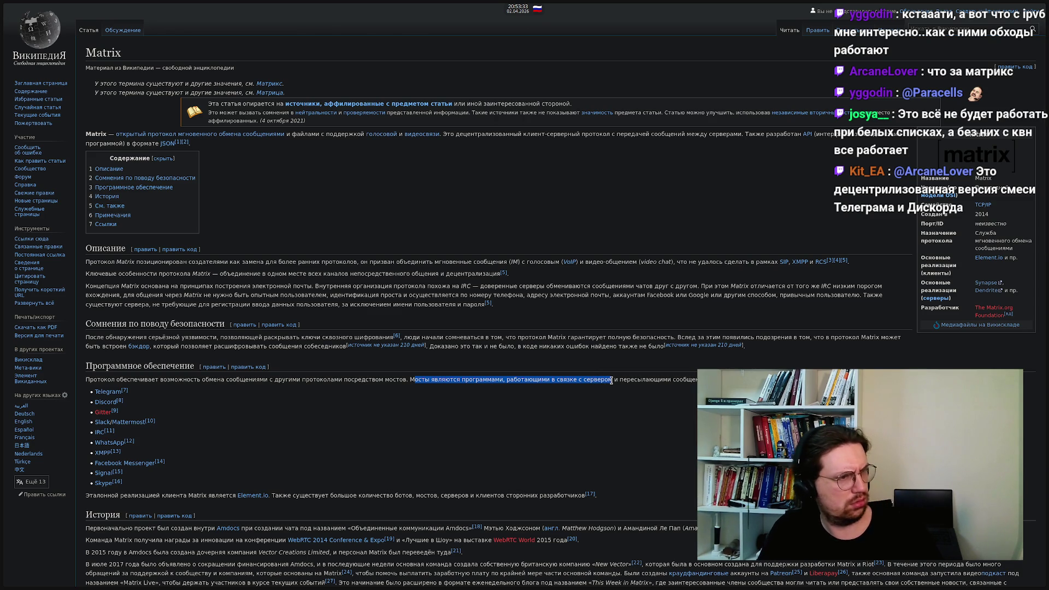
click(611, 380)
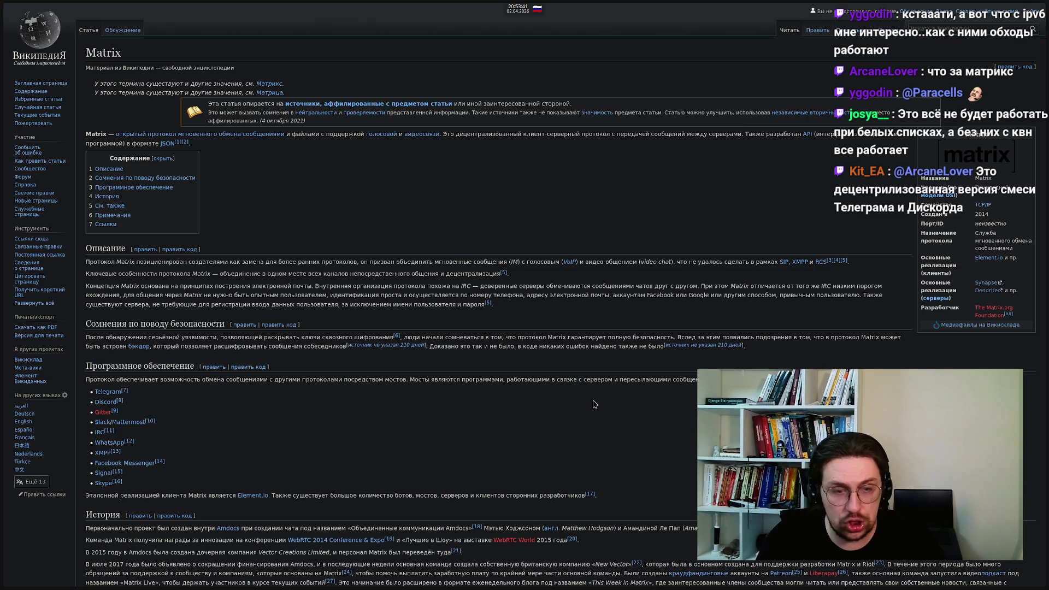
scroll(590, 411, down, 4)
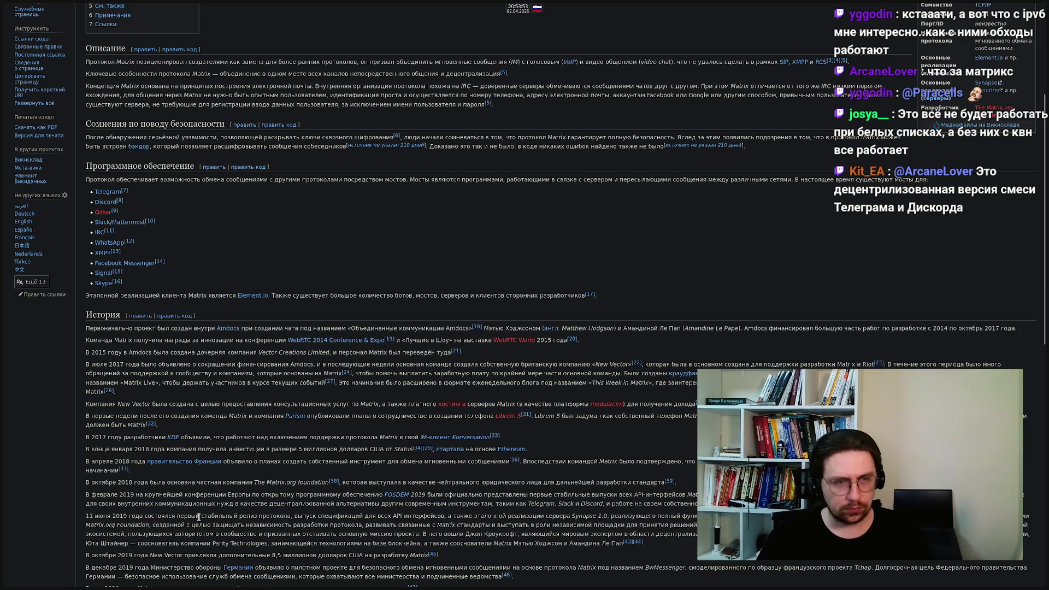
click(242, 297)
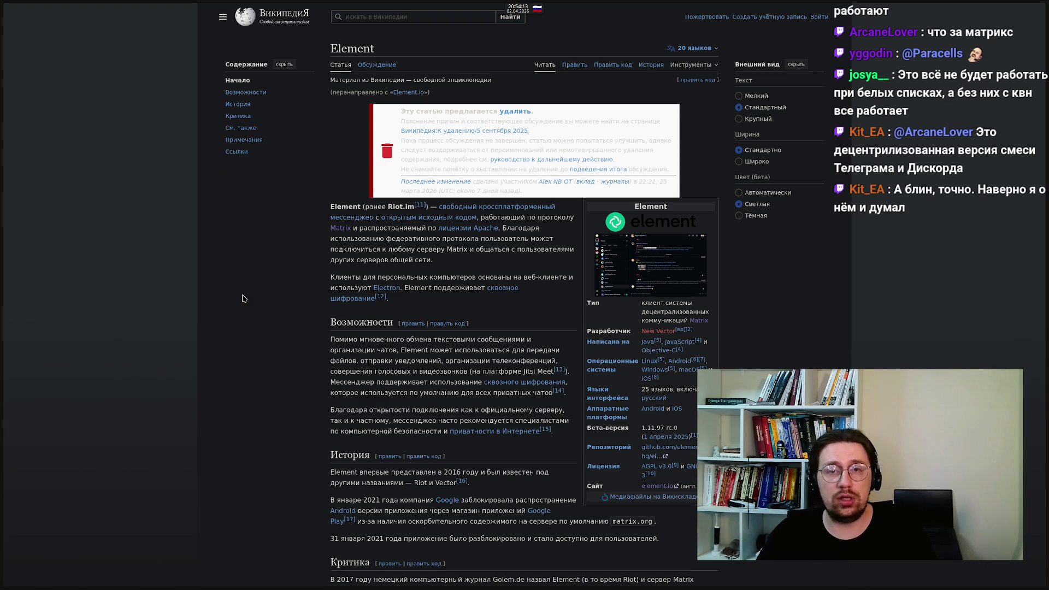
Open the Element client screenshot from the article's infobox in the full-screen media viewer
click(642, 268)
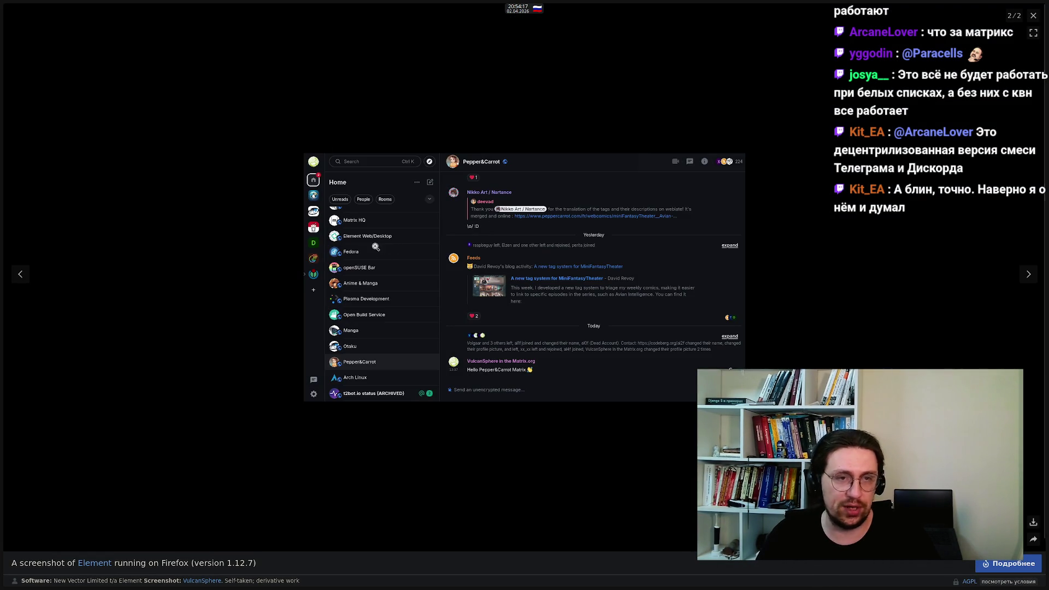
Close the full-screen screenshot to get back to the Russian Element article
click(1032, 17)
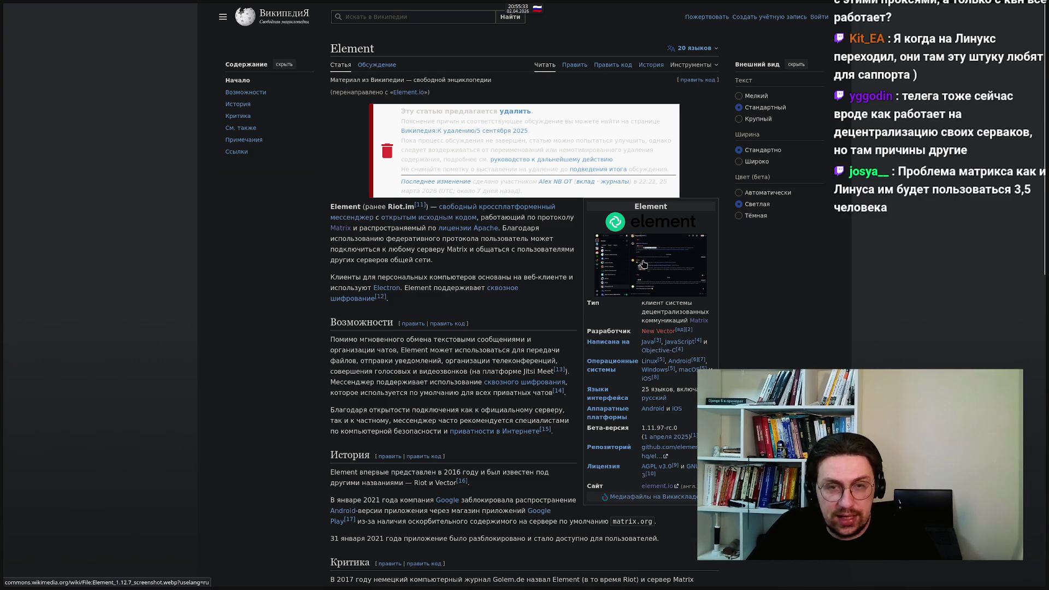
Reopen the Element infobox screenshot full-screen, view it, then close the viewer
click(644, 264)
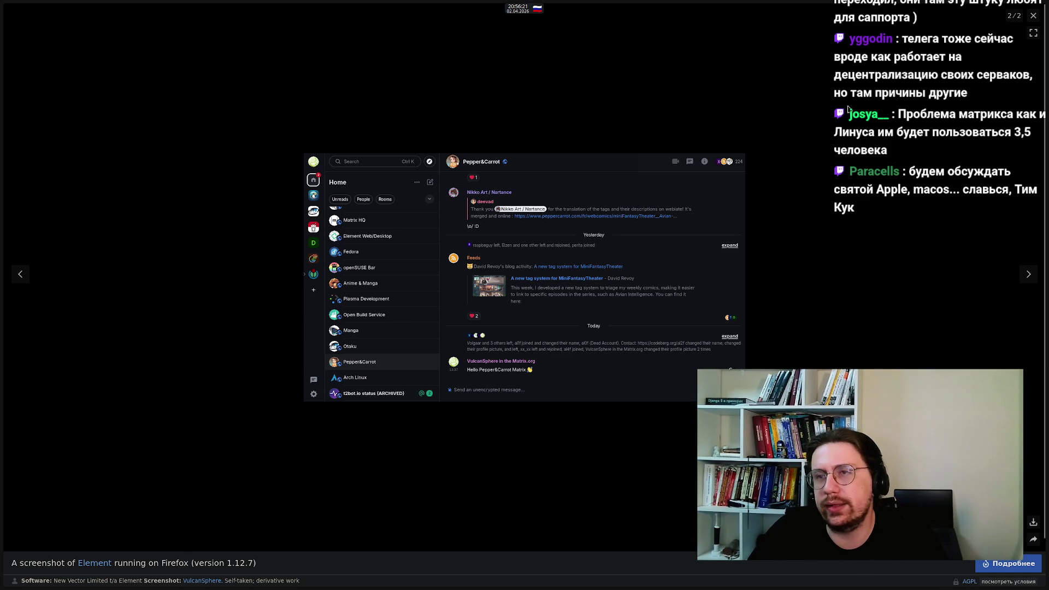
click(1034, 18)
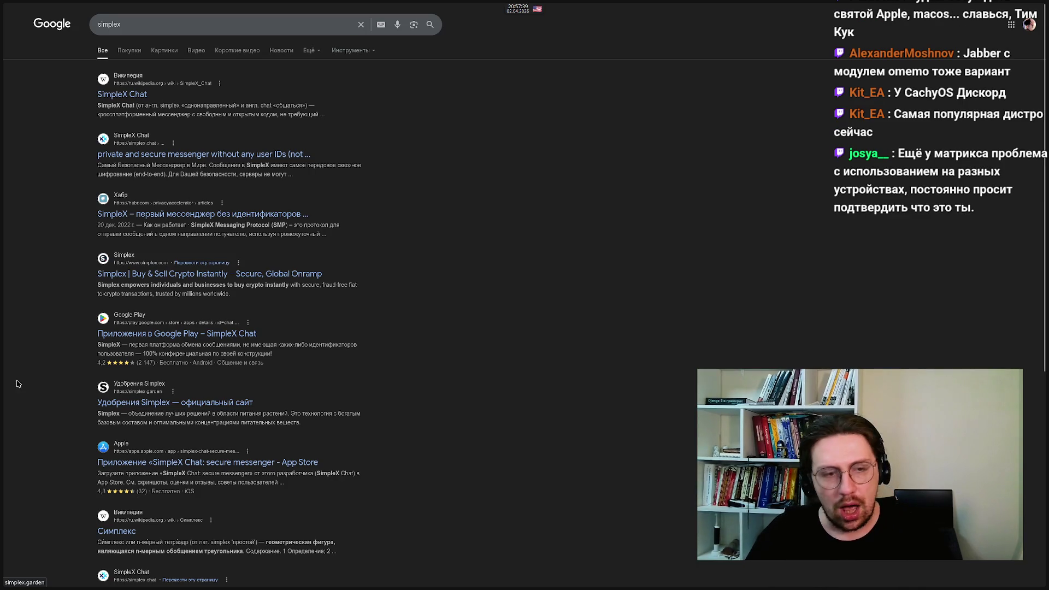
Open the 'SimpleX Chat' Wikipedia result from the Google simplex search
mouse_move(12, 382)
mouse_down()
mouse_move(209, 419)
mouse_move(169, 389)
mouse_move(311, 424)
mouse_up()
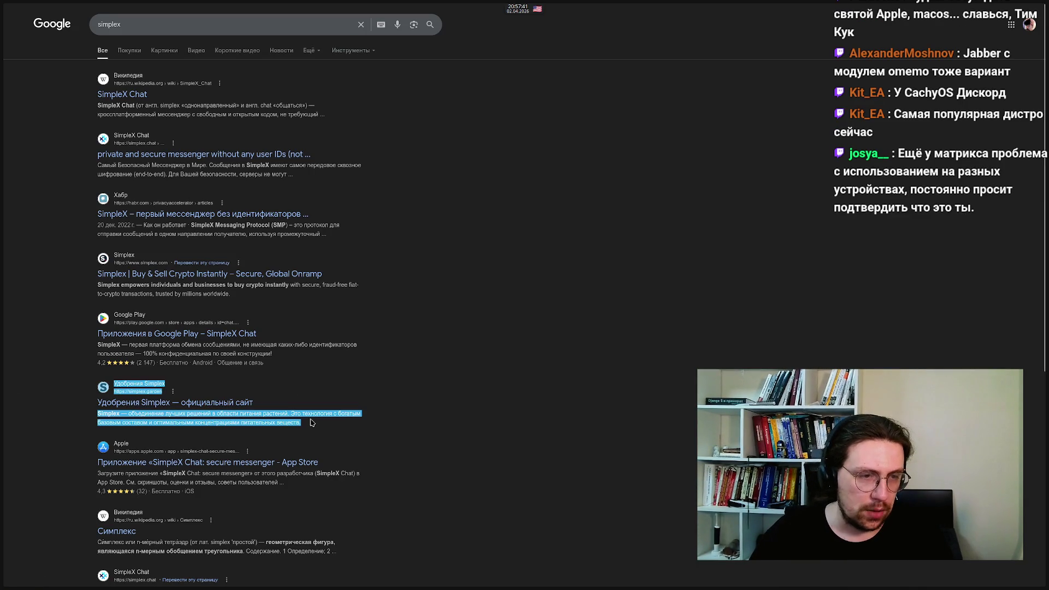
click(456, 417)
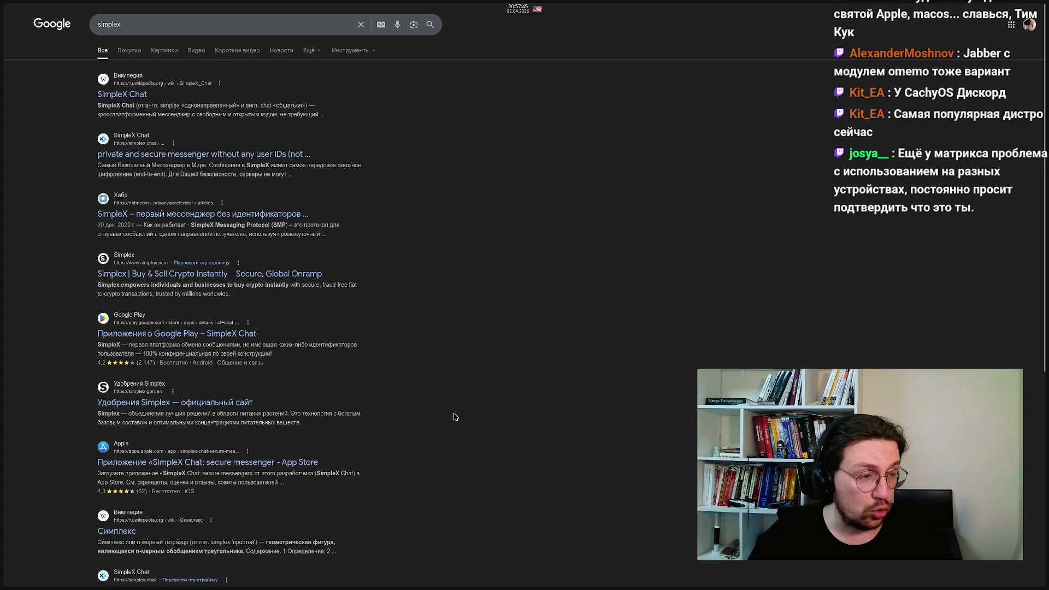
click(104, 94)
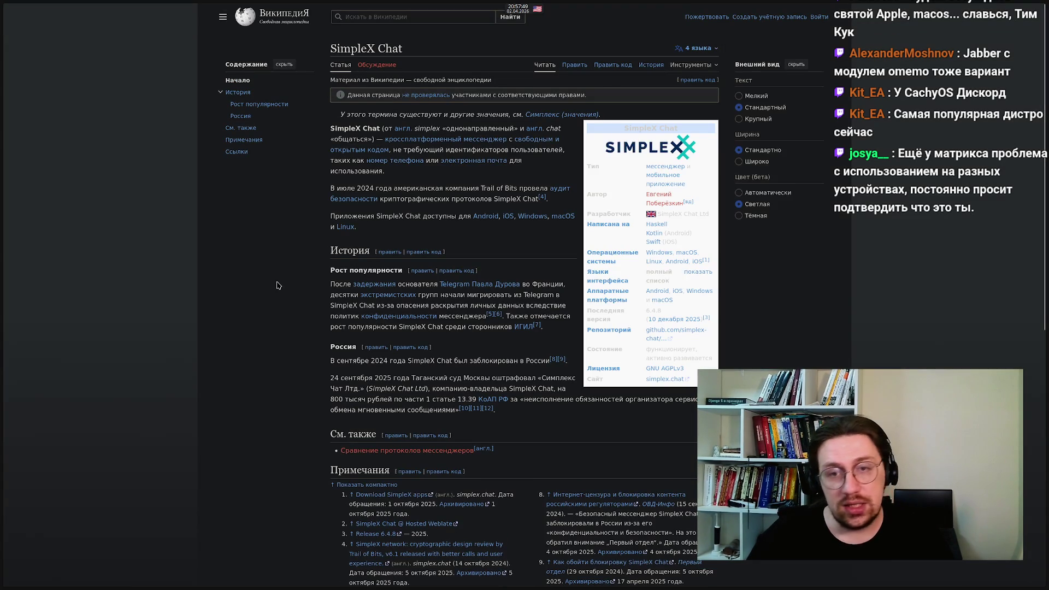
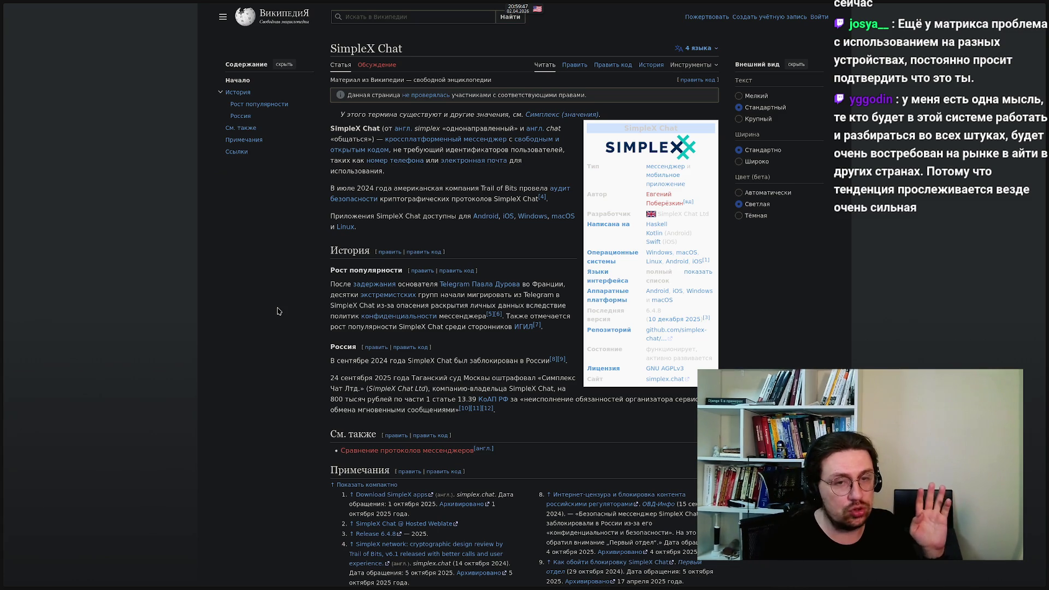
Highlight and deselect passages on the September 2025 fine and the Russia section
mouse_move(497, 411)
mouse_down()
mouse_move(383, 391)
mouse_move(370, 375)
mouse_up()
click(370, 375)
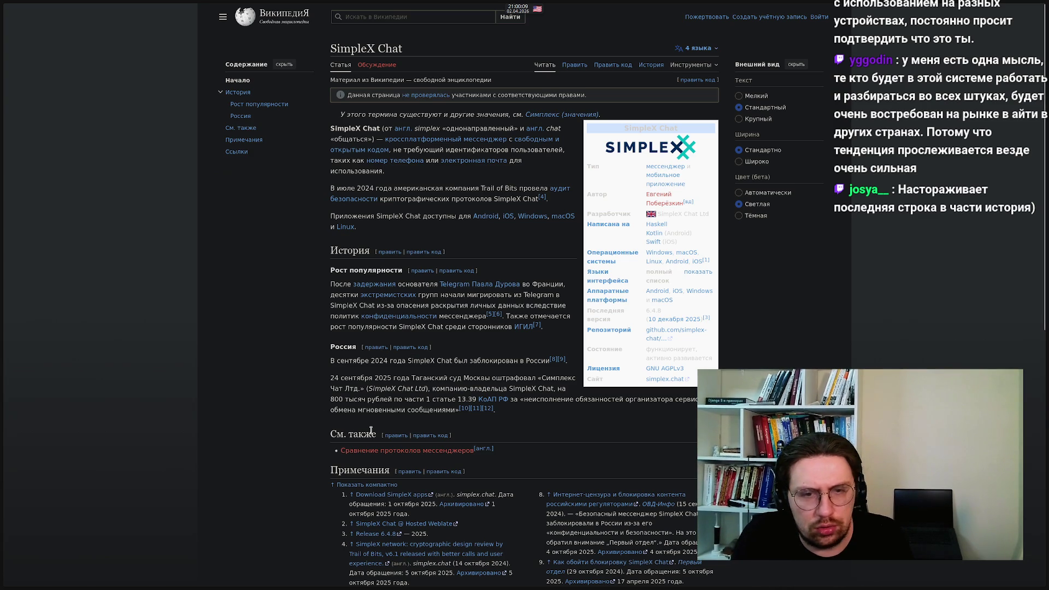
mouse_move(564, 416)
mouse_down()
mouse_move(250, 399)
mouse_move(332, 388)
mouse_move(295, 361)
mouse_move(344, 328)
mouse_move(456, 327)
mouse_up()
click(294, 354)
click(456, 326)
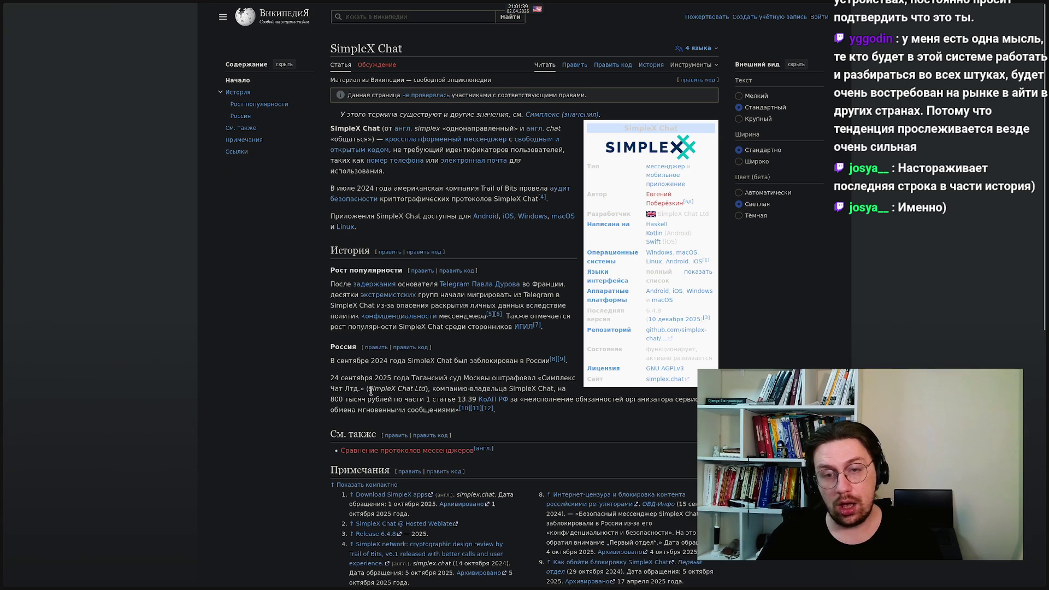
Switch to the offline-messengers article and scroll to Bridgefy's advantages and drawbacks
mouse_move(17, 183)
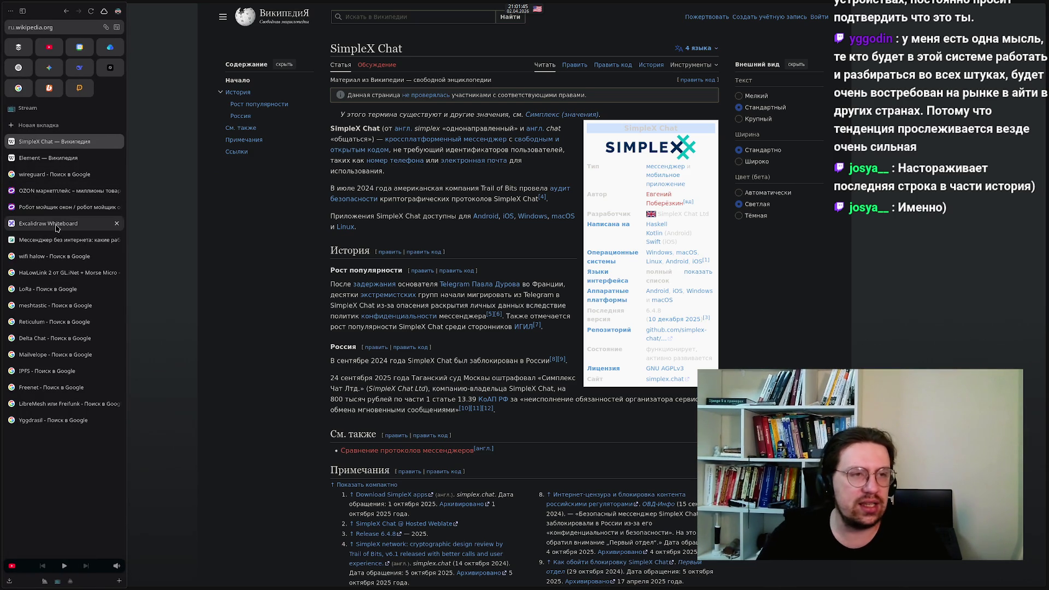
click(47, 243)
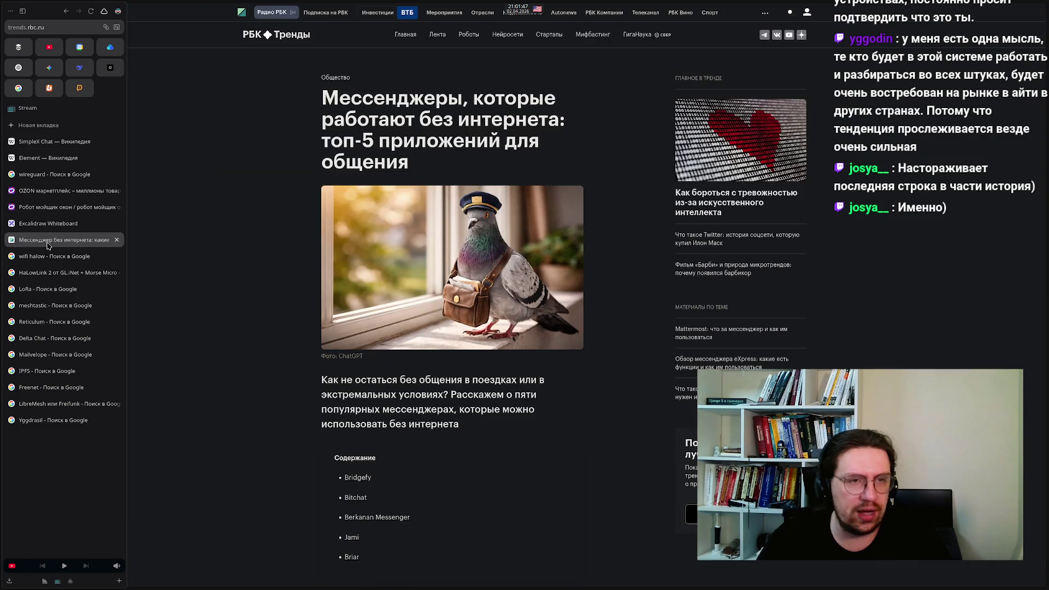
scroll(295, 316, down, 10)
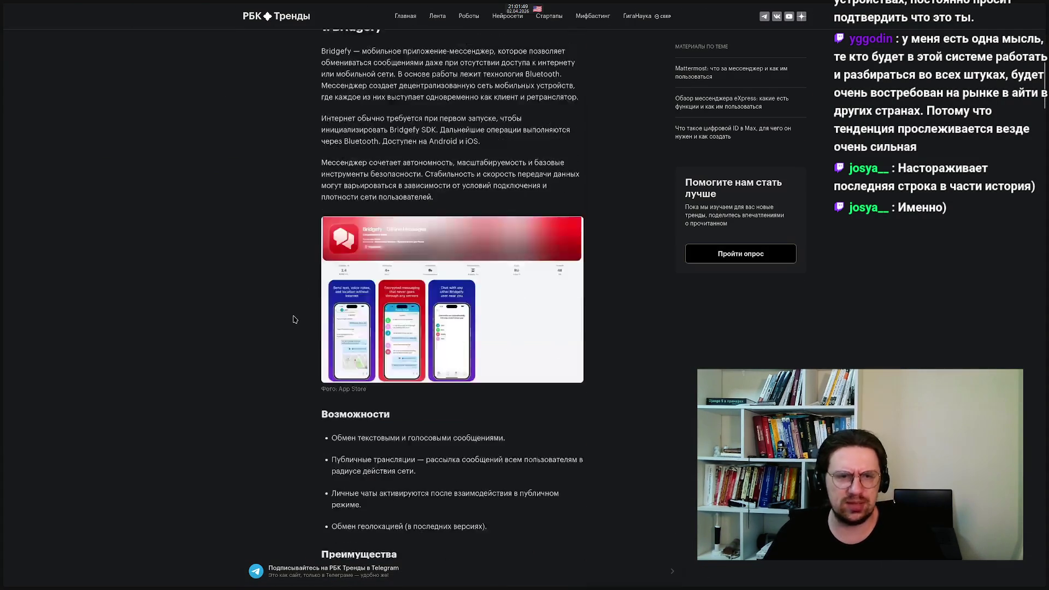
scroll(293, 320, down, 15)
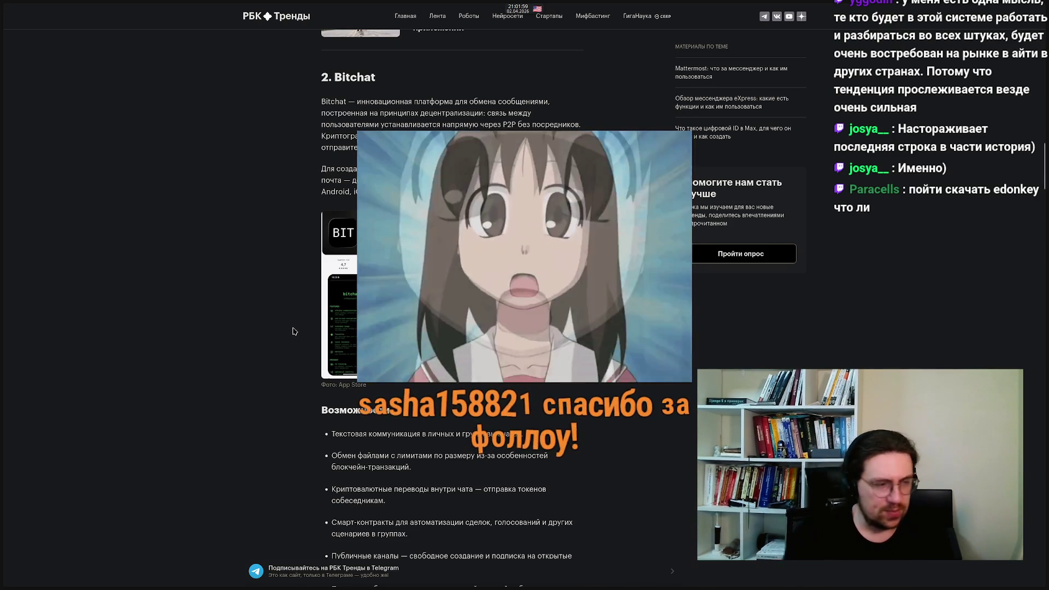
scroll(304, 295, up, 8)
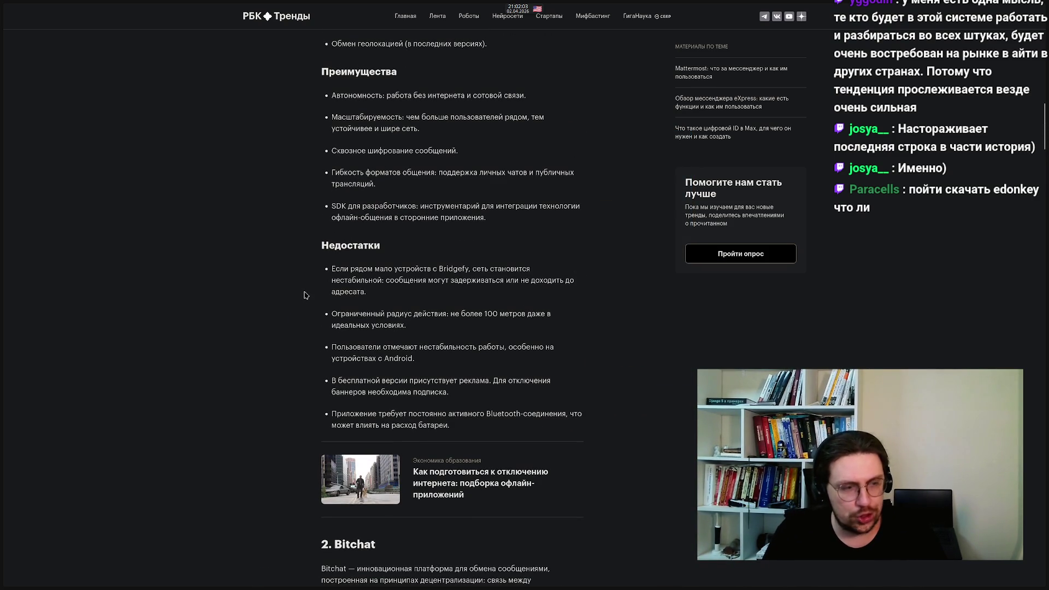
mouse_move(3, 366)
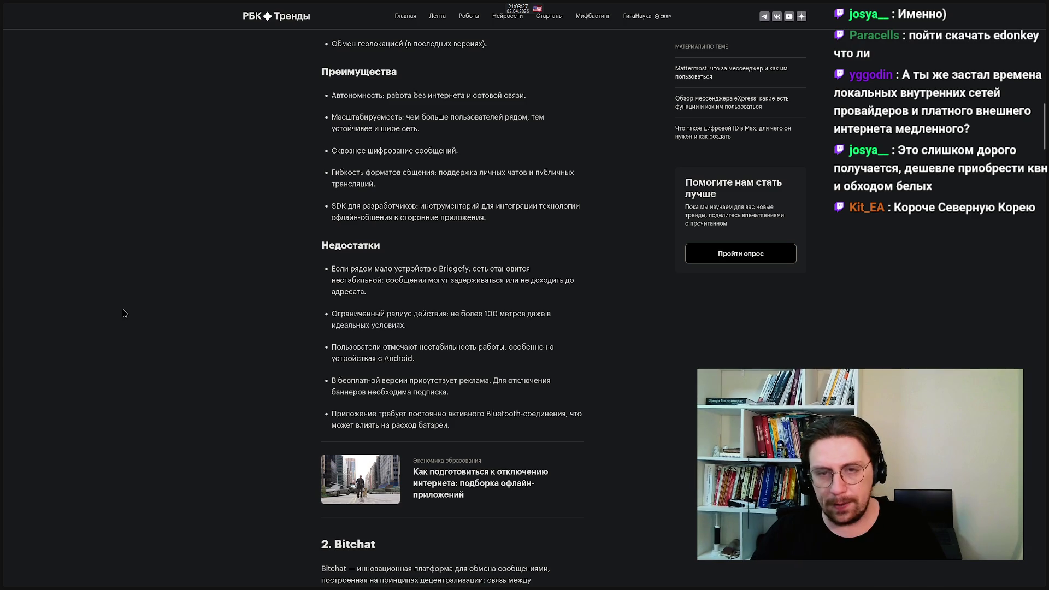
mouse_move(5, 305)
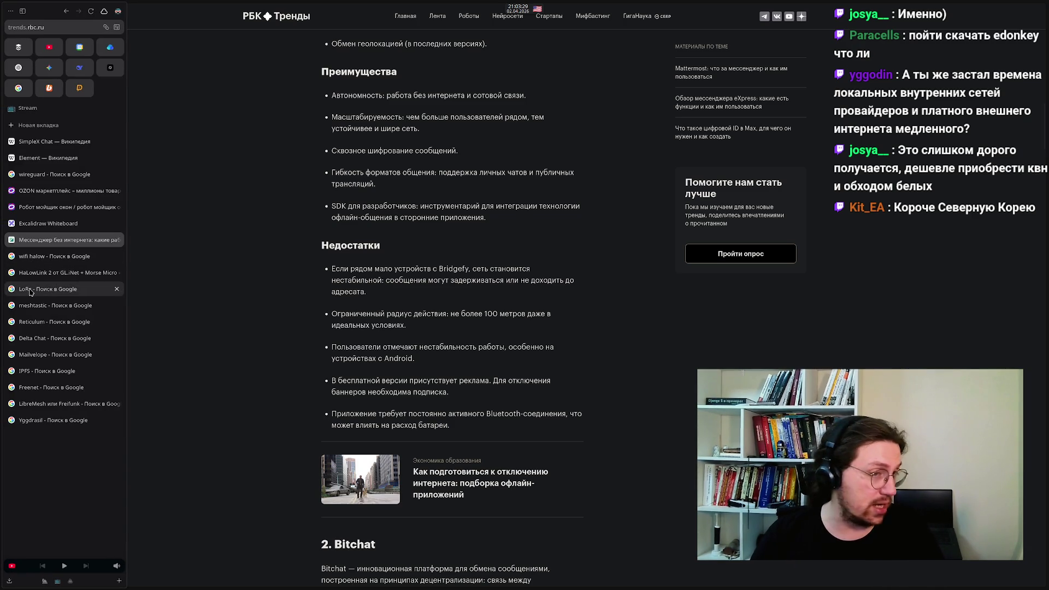
Switch to the 'meshtastic – Поиск в Google' tab from the sidebar
click(36, 305)
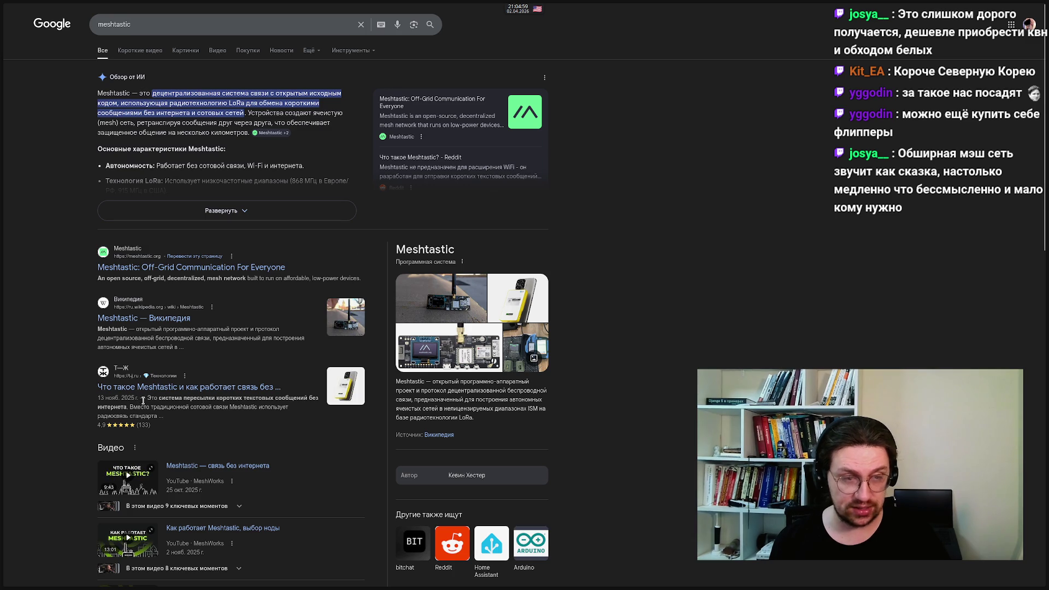
Bring up the tab sidebar and switch to the 'wifi halow 868 МГц' search results
mouse_move(156, 4)
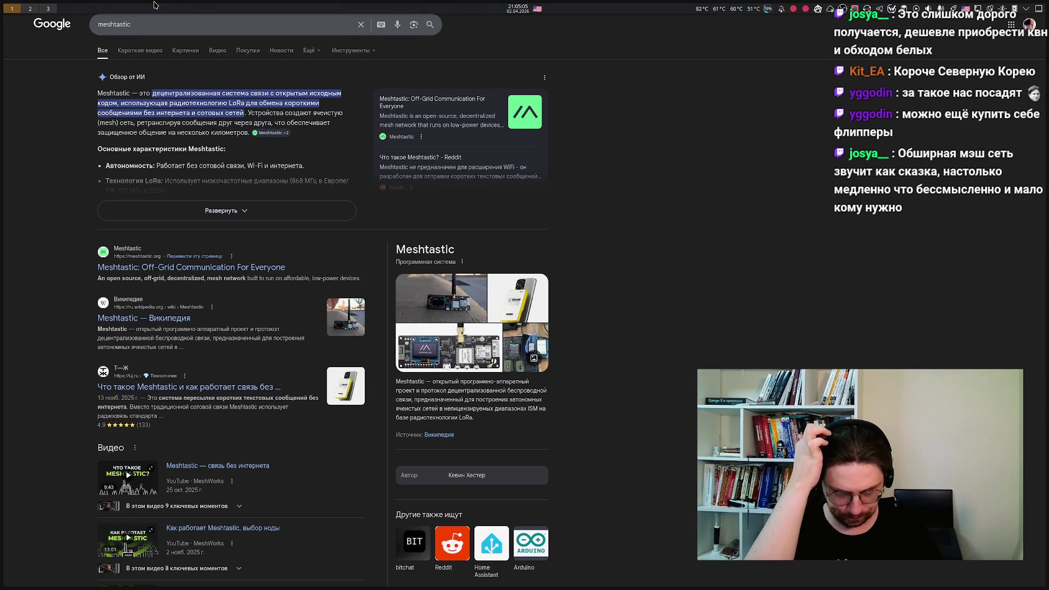
mouse_move(5, 388)
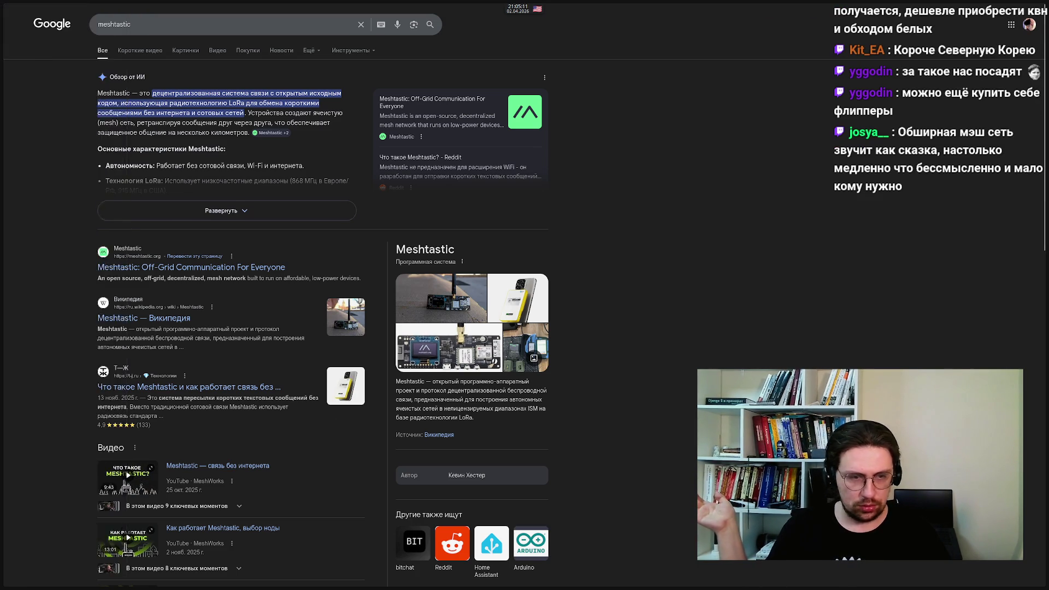
mouse_move(3, 288)
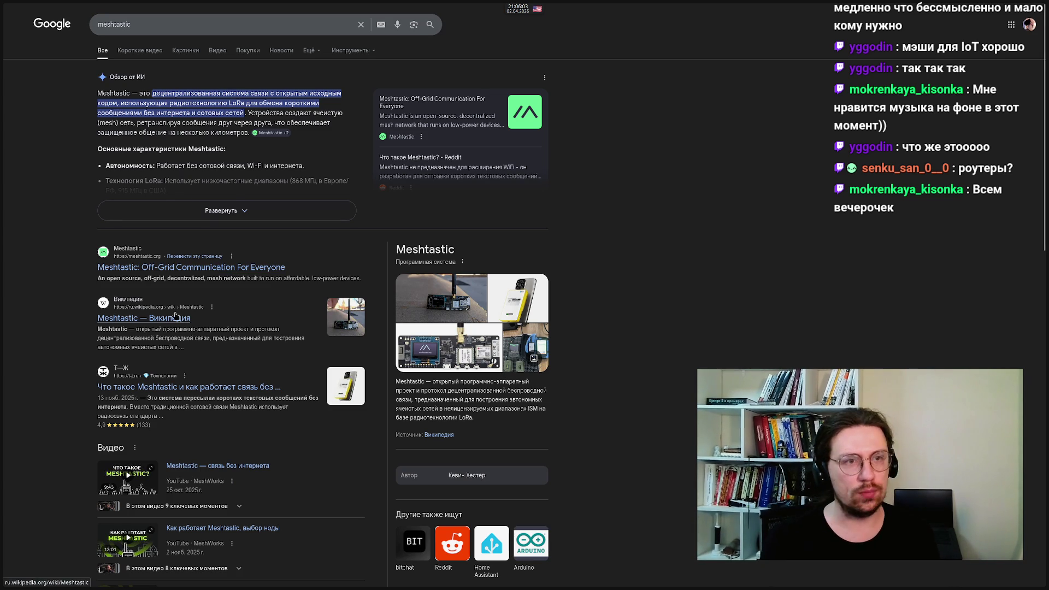
mouse_move(21, 354)
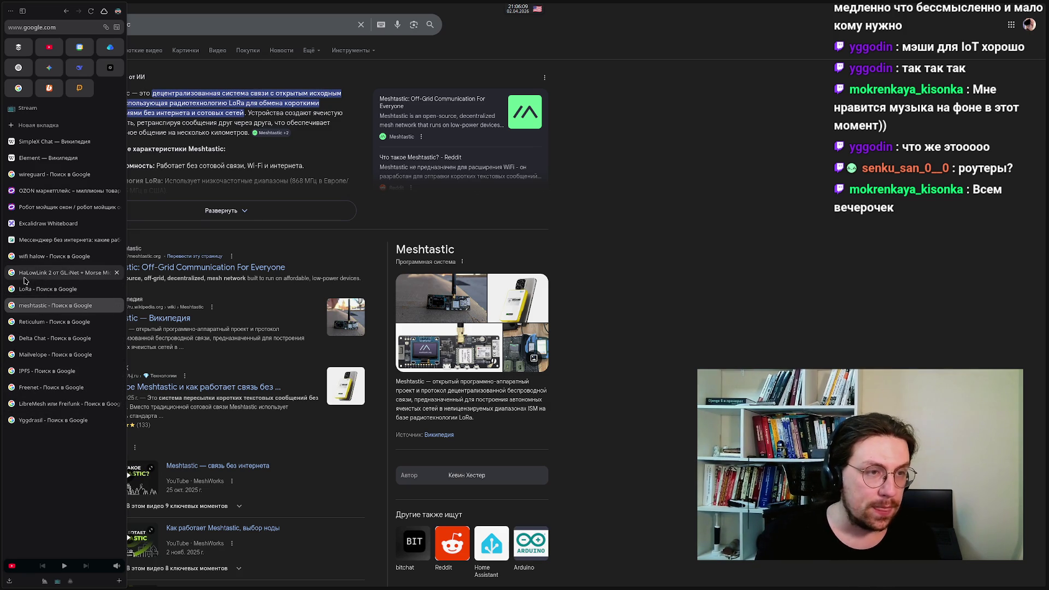
click(27, 256)
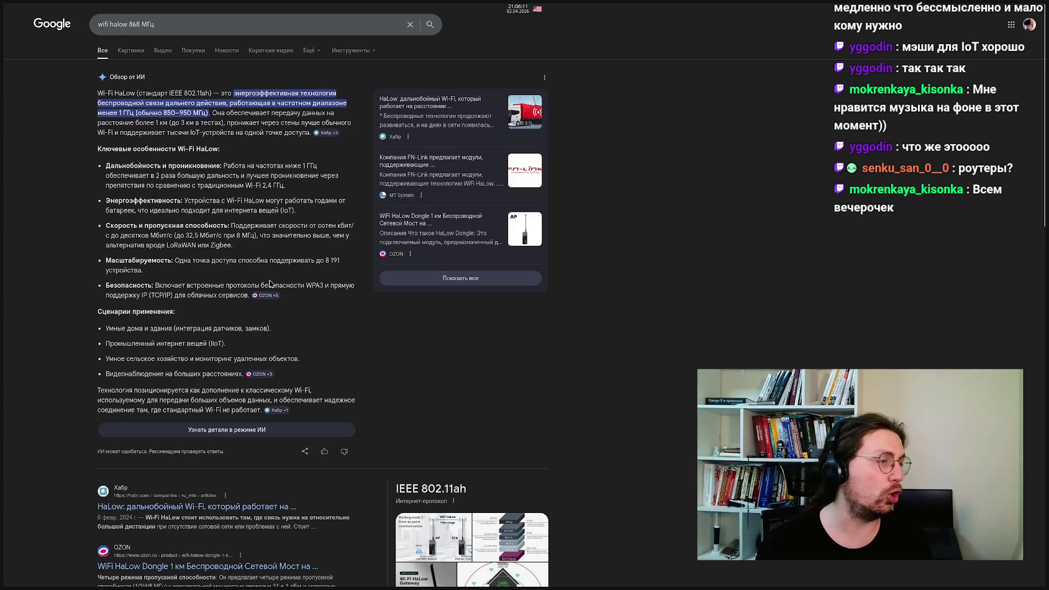
Show the OZON source behind the HaLow security claim and scroll down the results
click(268, 295)
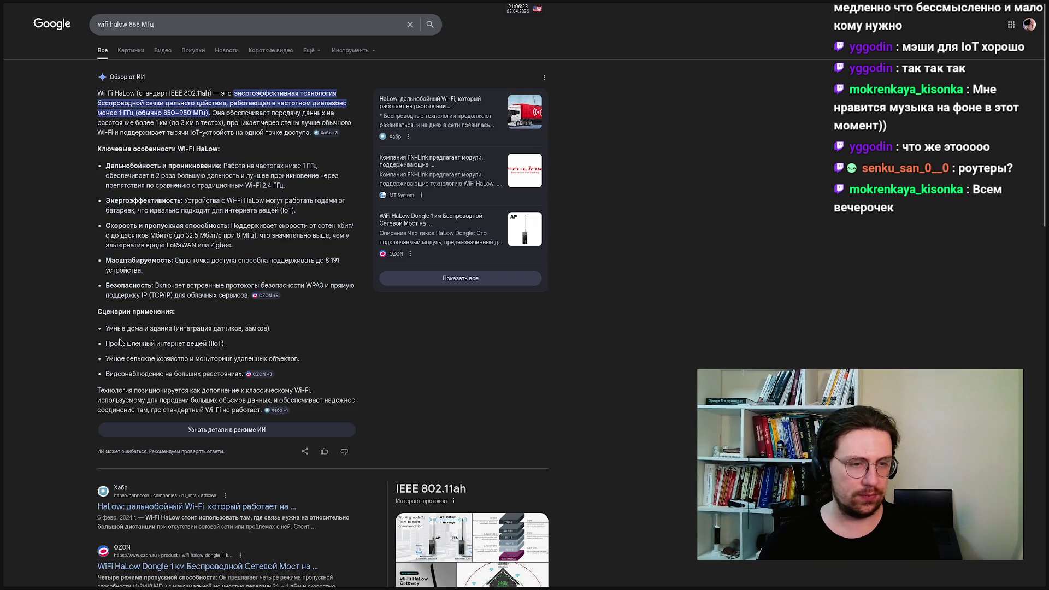
scroll(86, 369, down, 2)
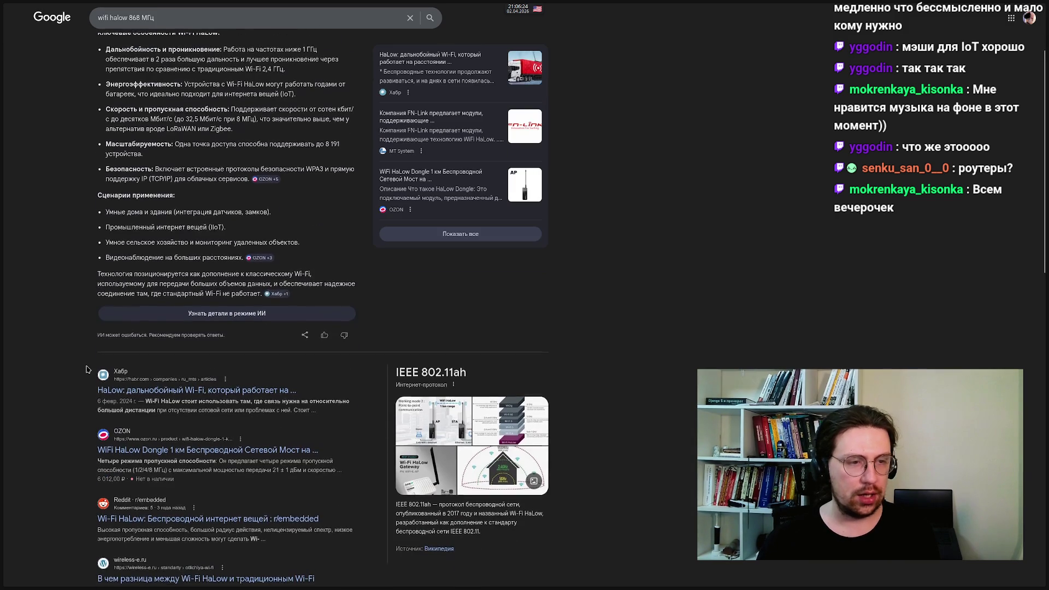
Skim the Habr long-range HaLow article, then reopen the HaLowLink 2 results and select the query
click(149, 394)
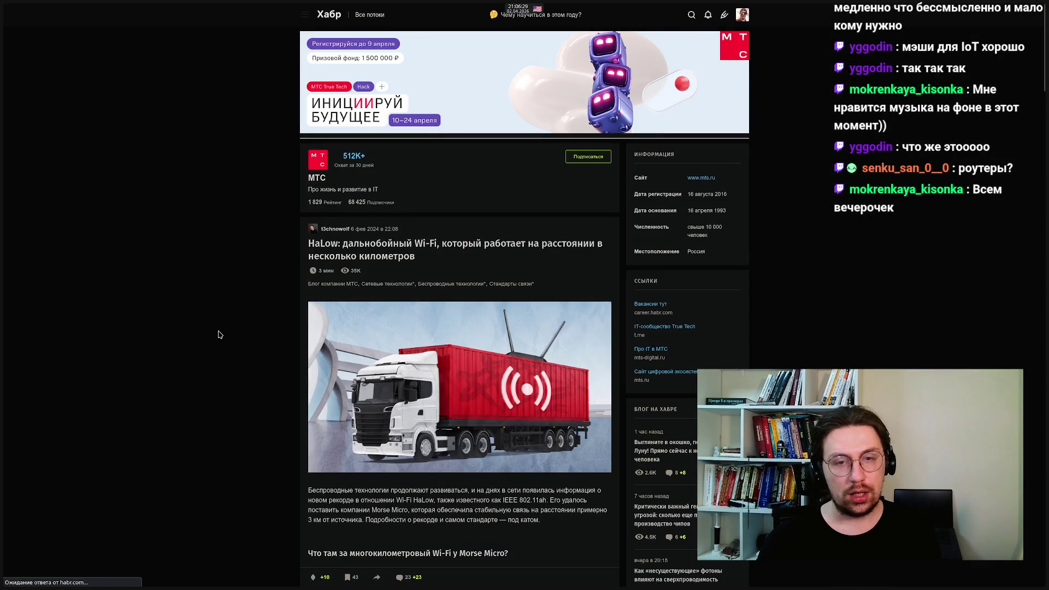
scroll(218, 335, down, 4)
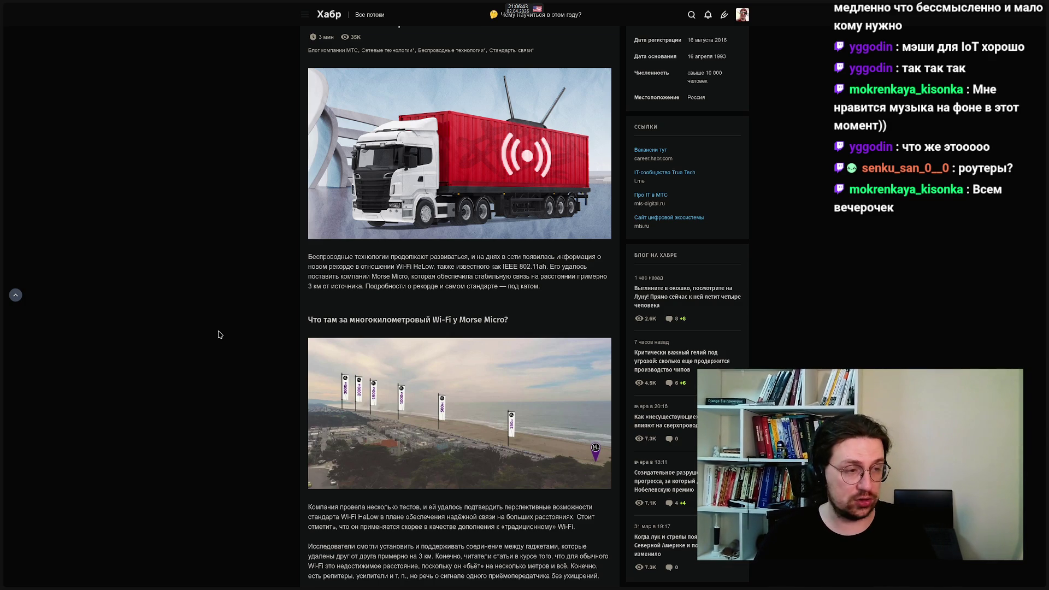
mouse_move(2, 334)
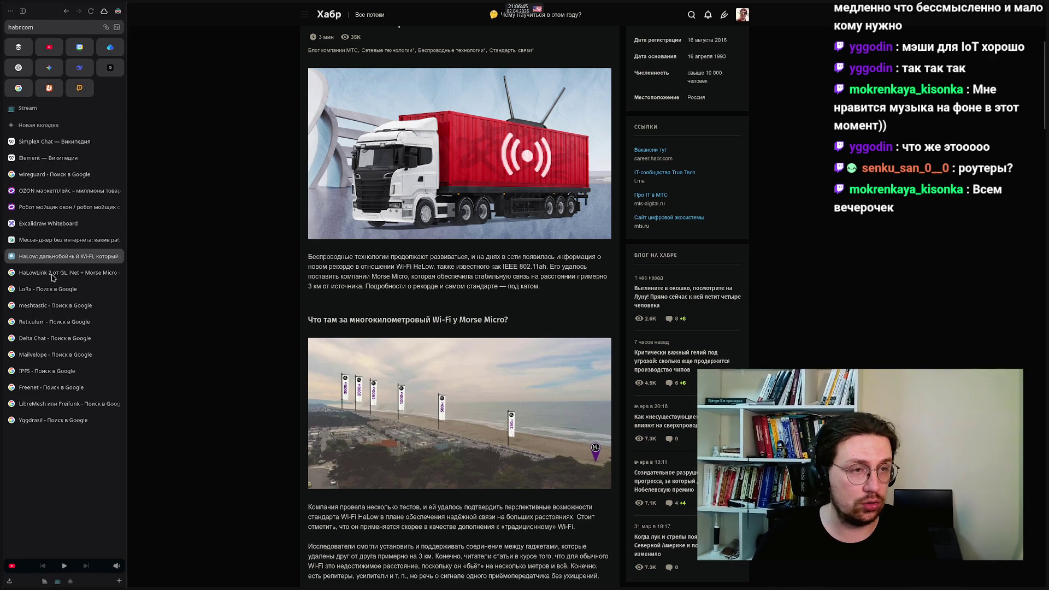
click(59, 272)
drag(224, 26, 100, 17)
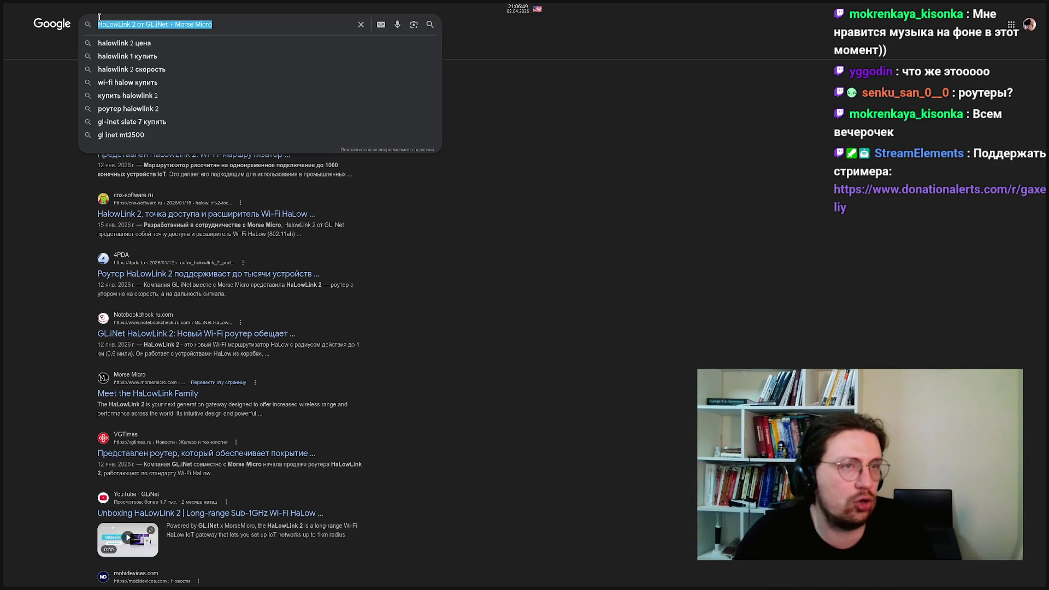
mouse_move(2, 17)
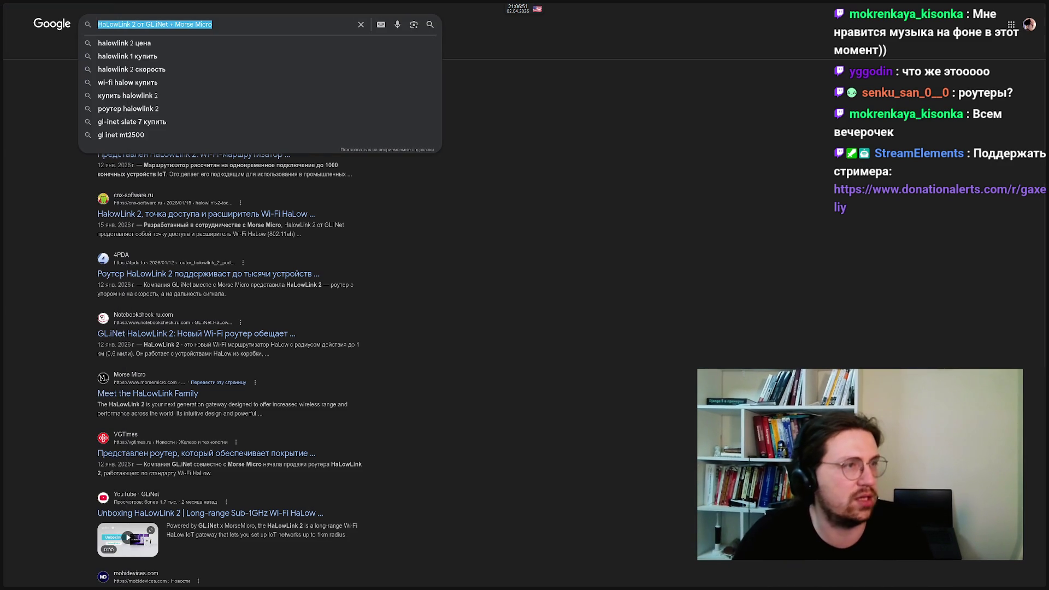
key(End)
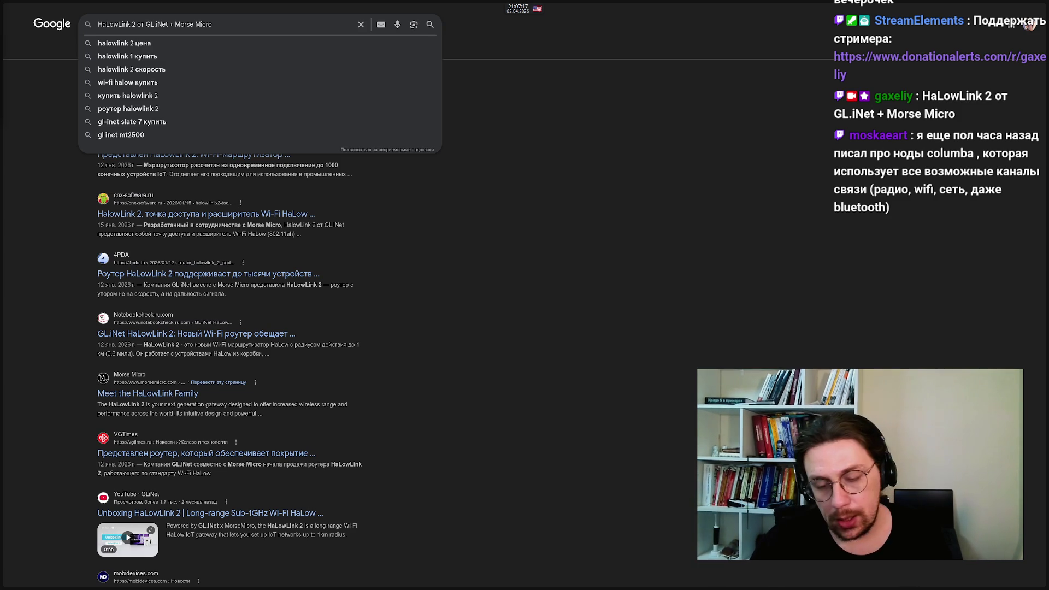
click(461, 355)
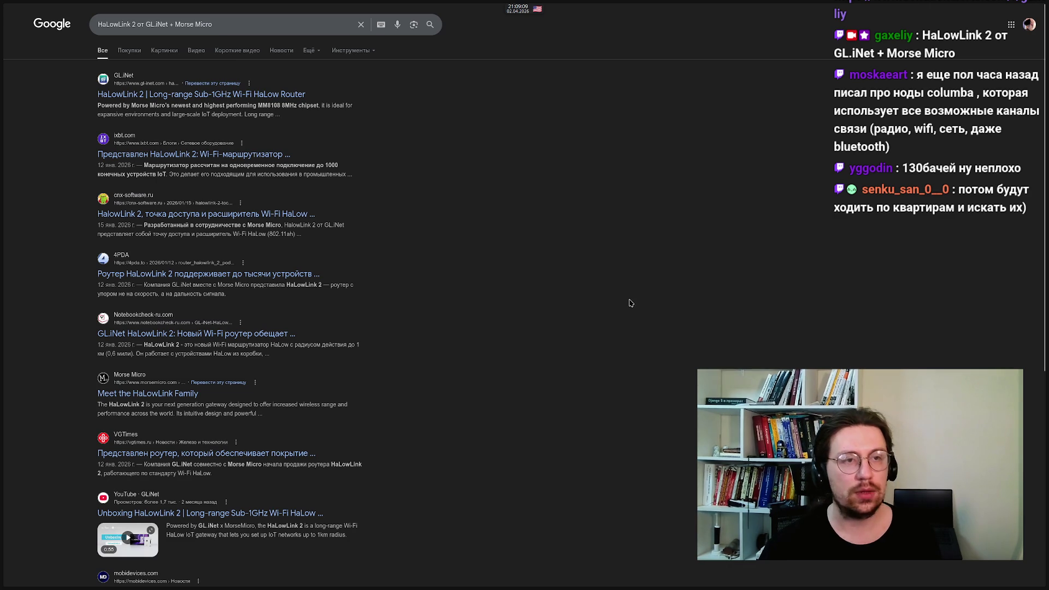
mouse_move(1, 324)
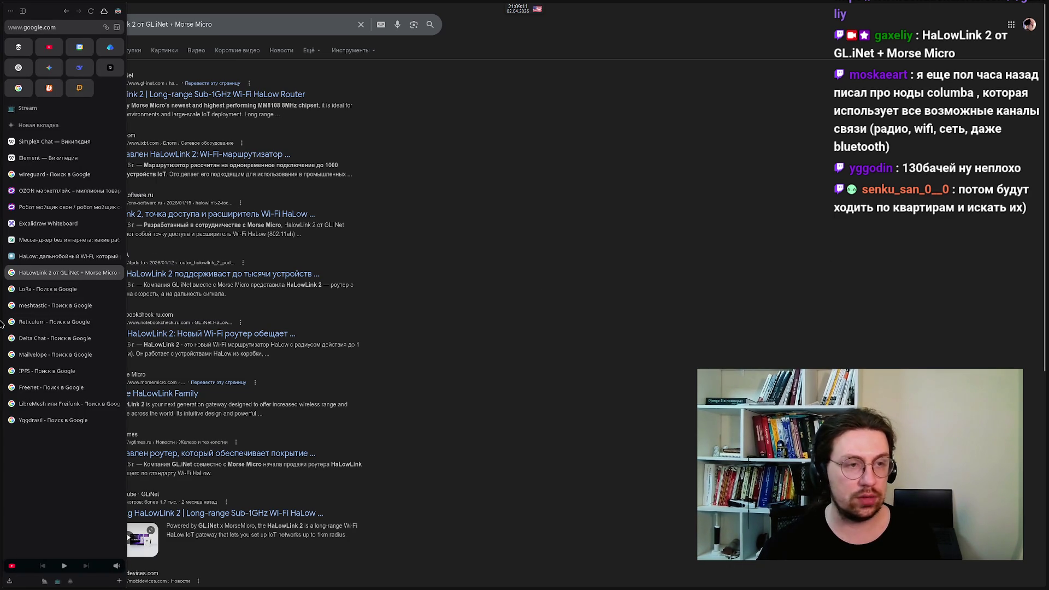
Go via the LoRa and Reticulum tabs to the Habr article 'Reticulum — радиопротокол для mesh-сети'
click(21, 291)
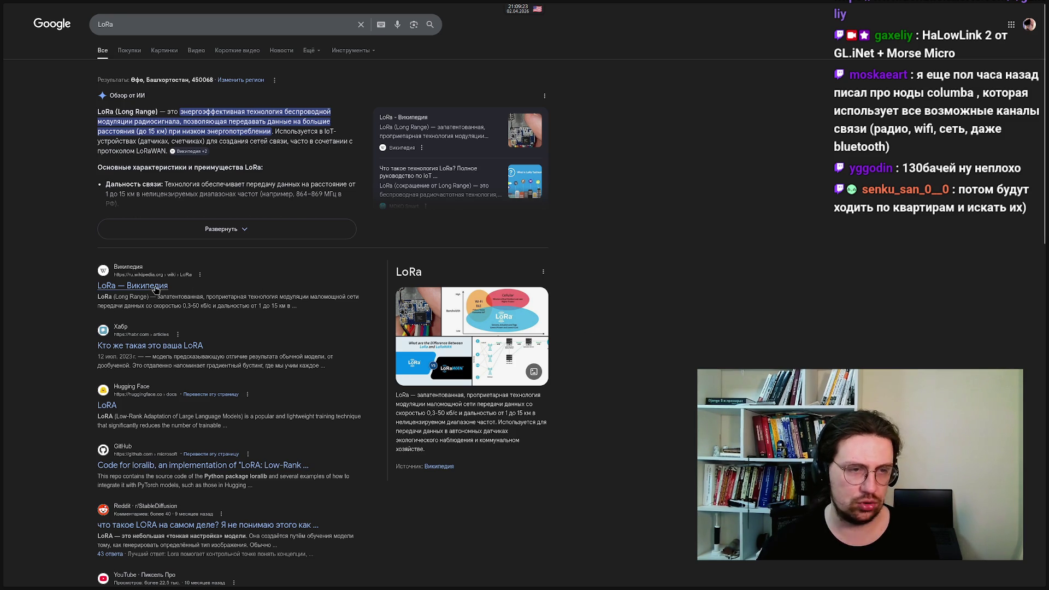
mouse_move(5, 320)
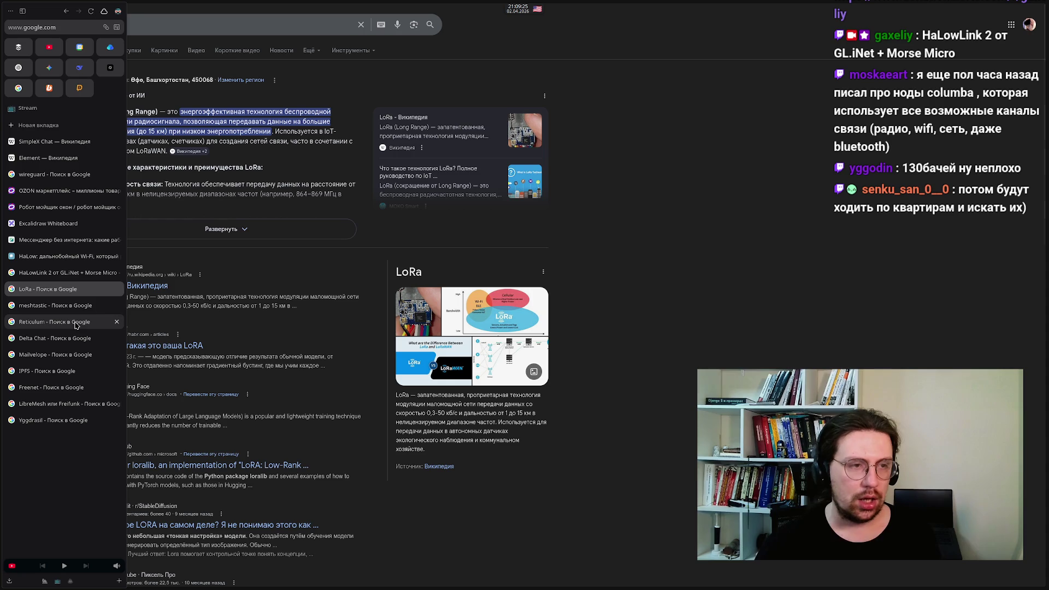
click(41, 323)
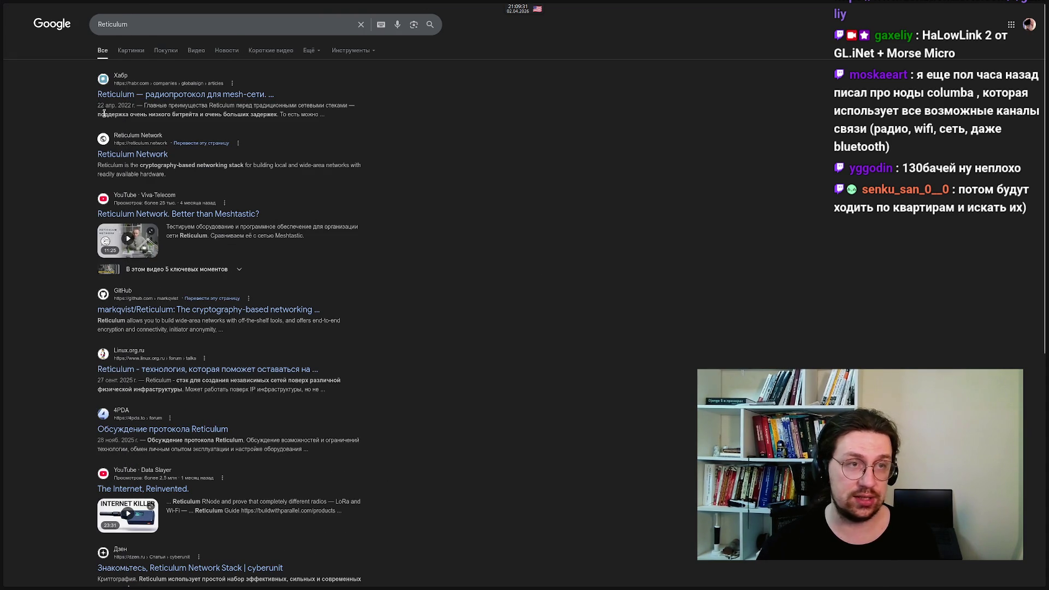
click(112, 99)
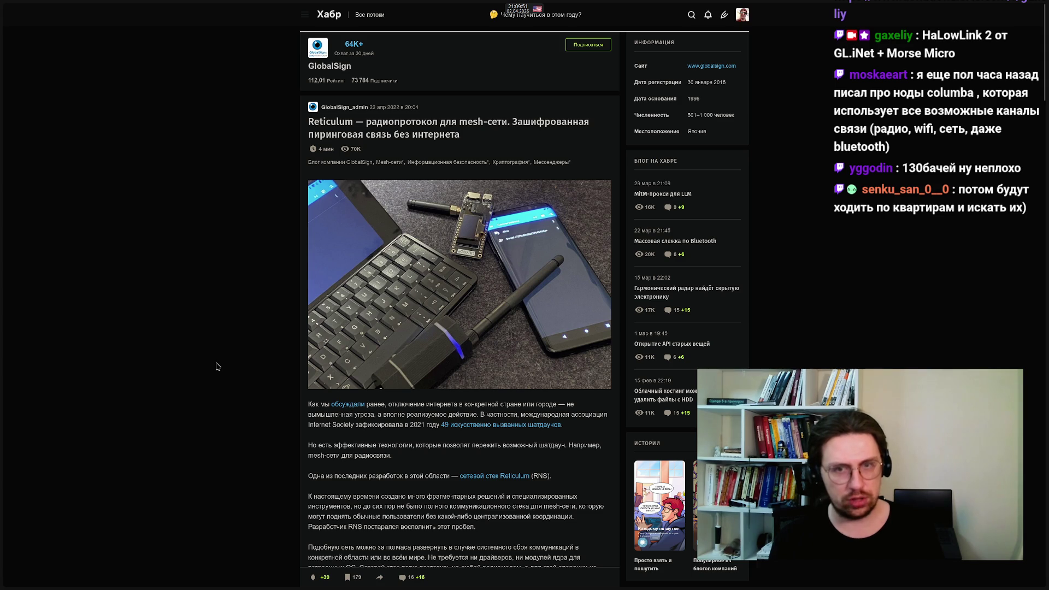
Select then deselect 'Reticulum' in the title, and switch to the Delta Chat search results
double_click(311, 122)
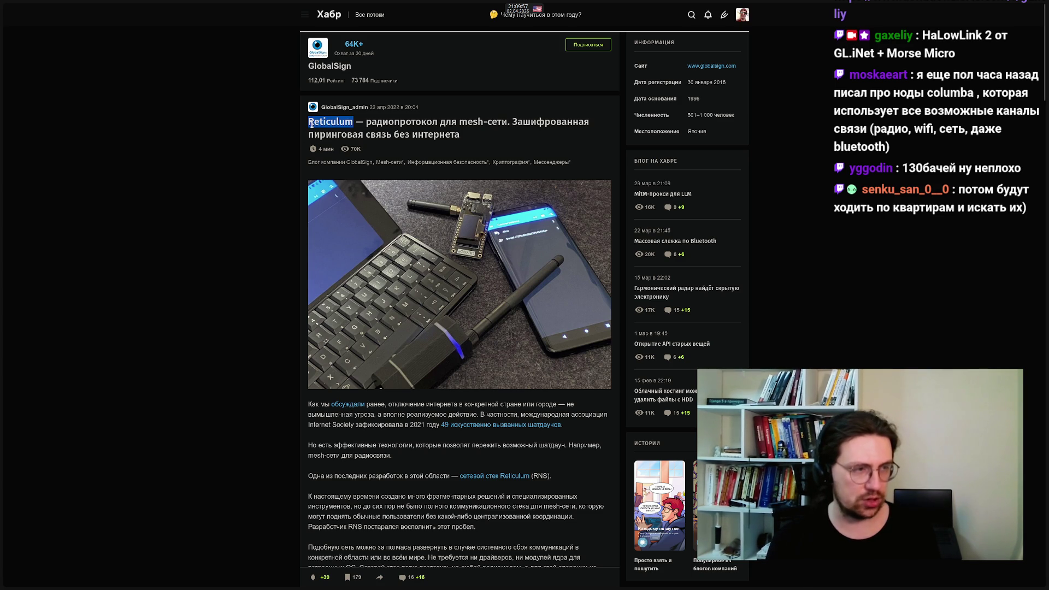
click(227, 329)
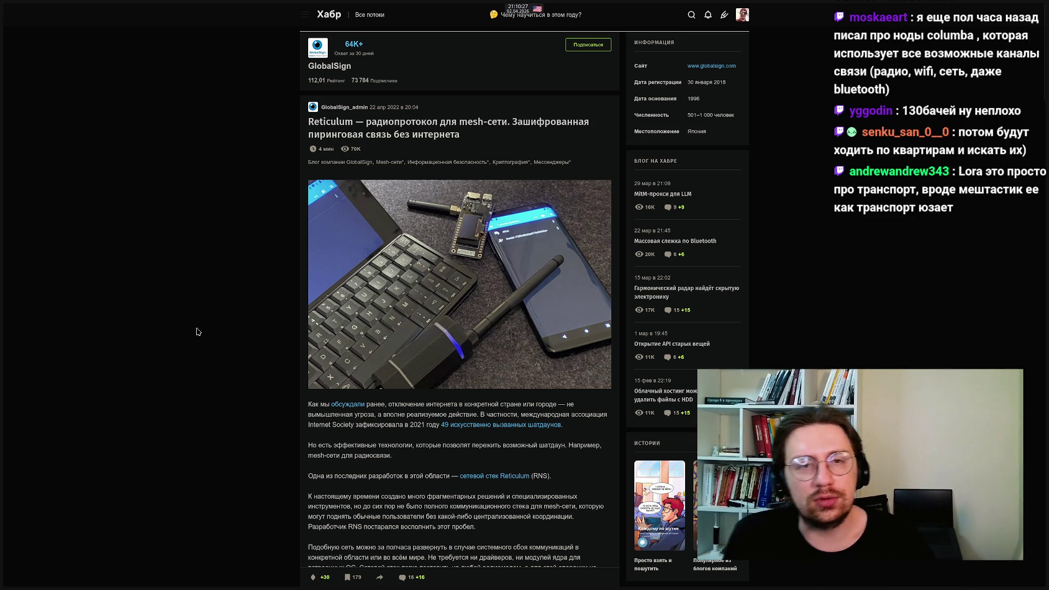
mouse_move(11, 230)
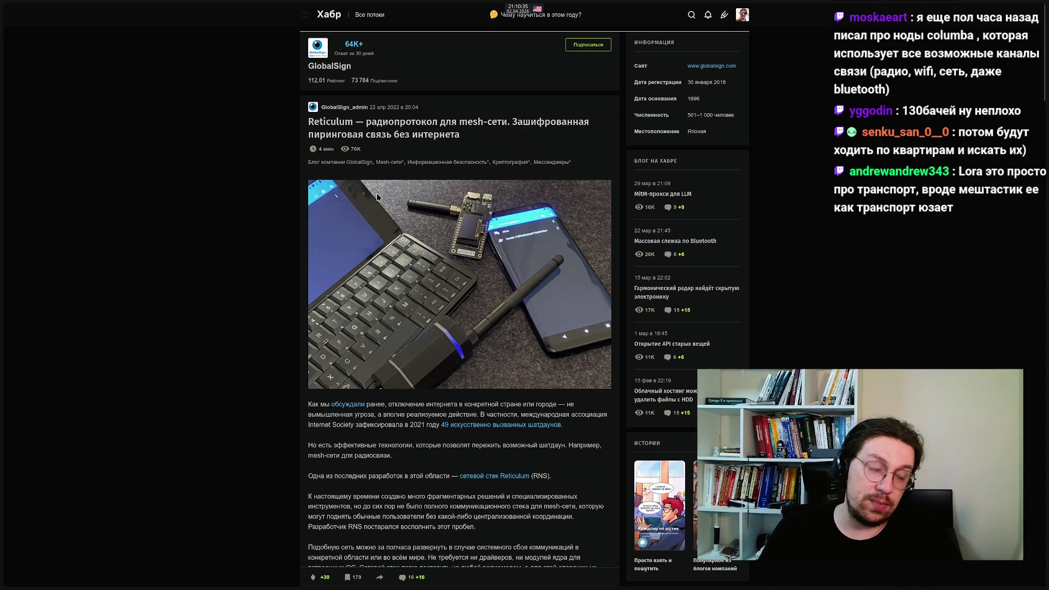
click(53, 338)
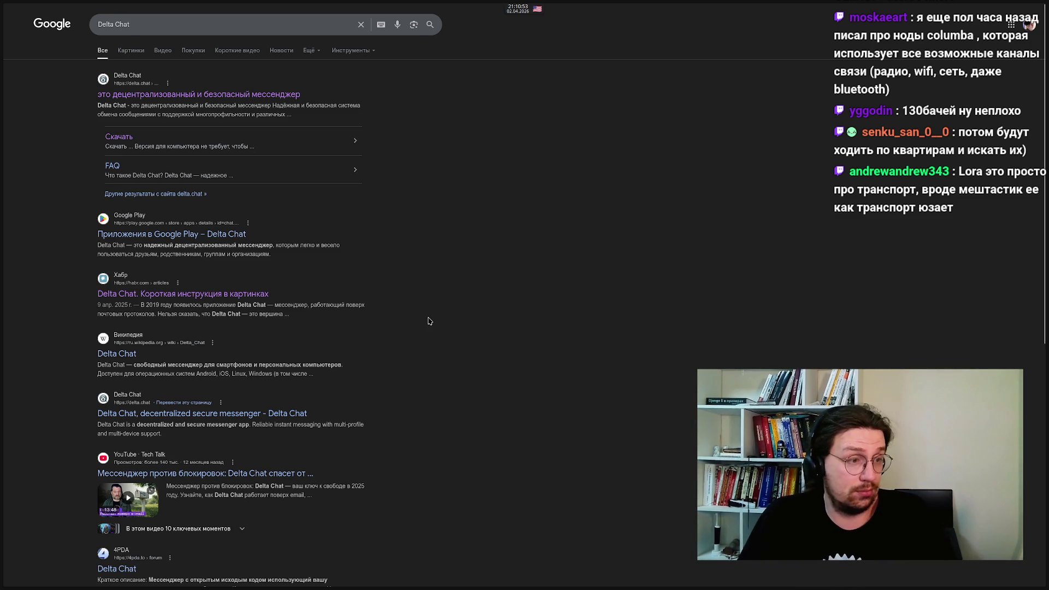
Open the Habr result 'Delta Chat. Короткая инструкция в картинках'
click(114, 301)
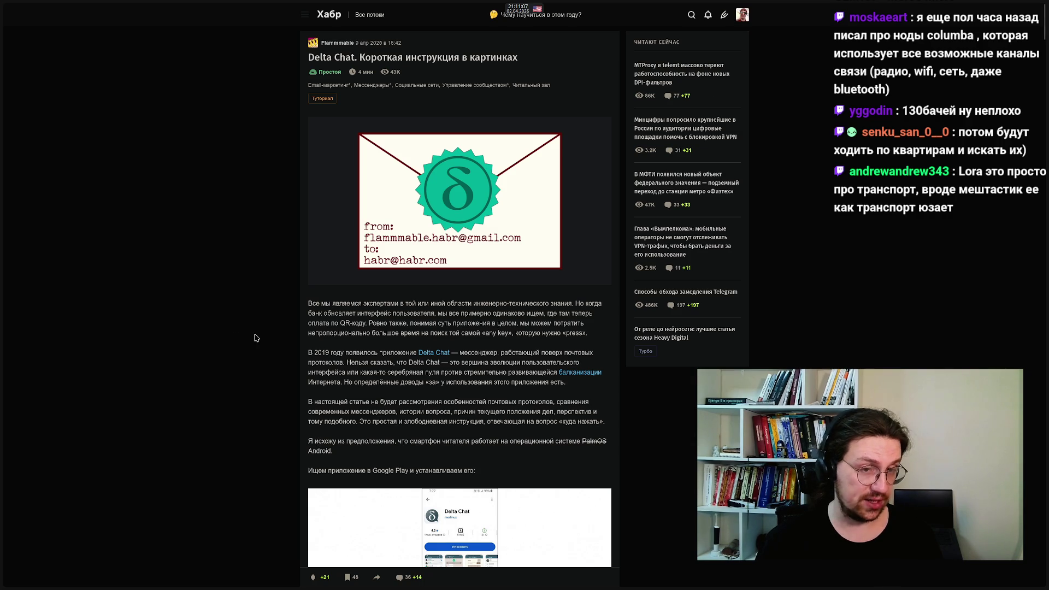
Scroll the Delta Chat guide past the app screenshots to the Google two-step authentication part
scroll(255, 337, down, 10)
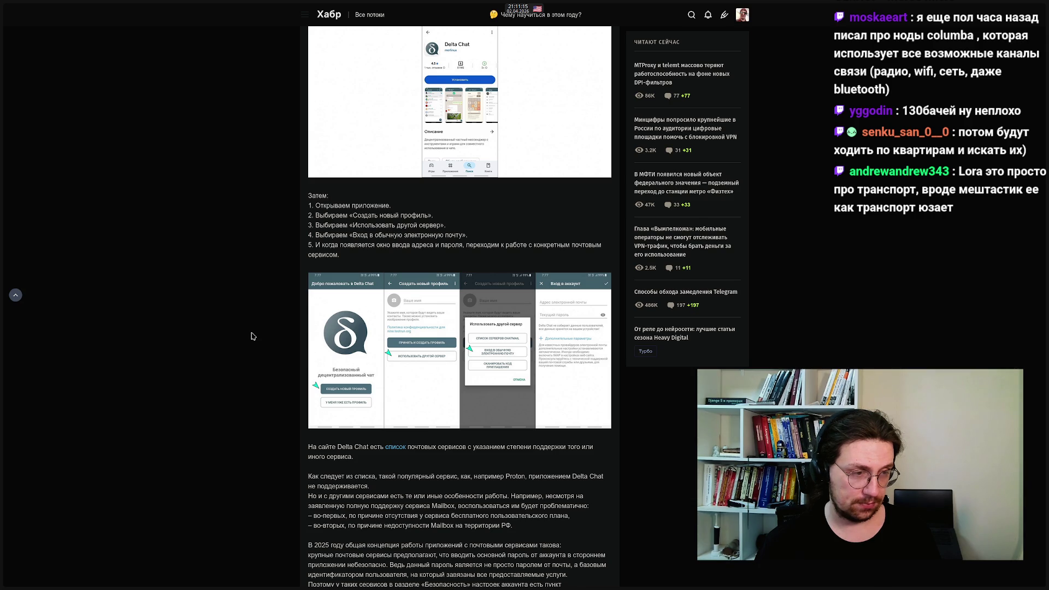
scroll(253, 336, down, 4)
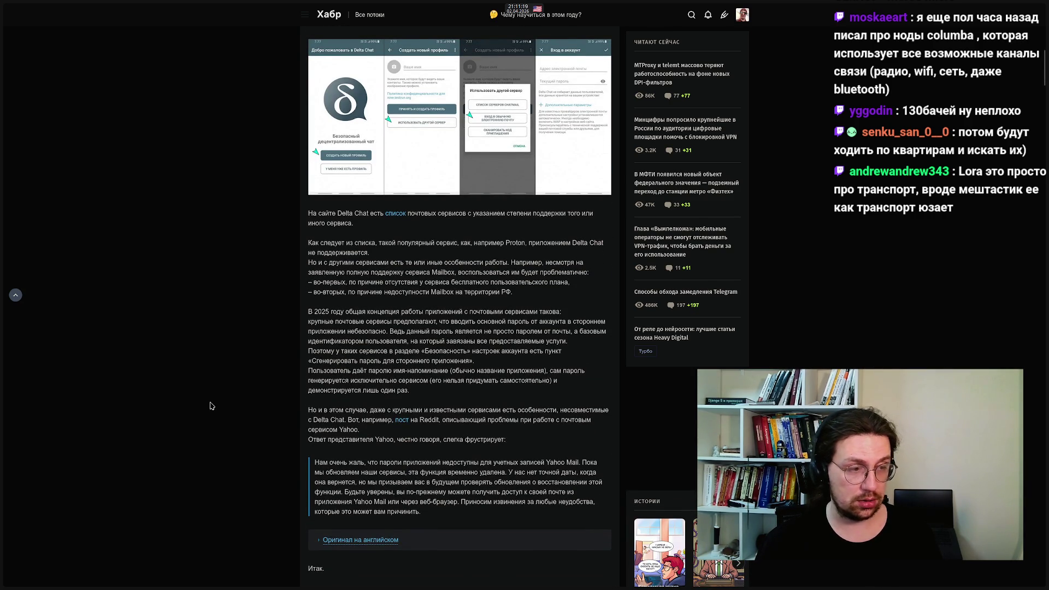
scroll(212, 406, down, 10)
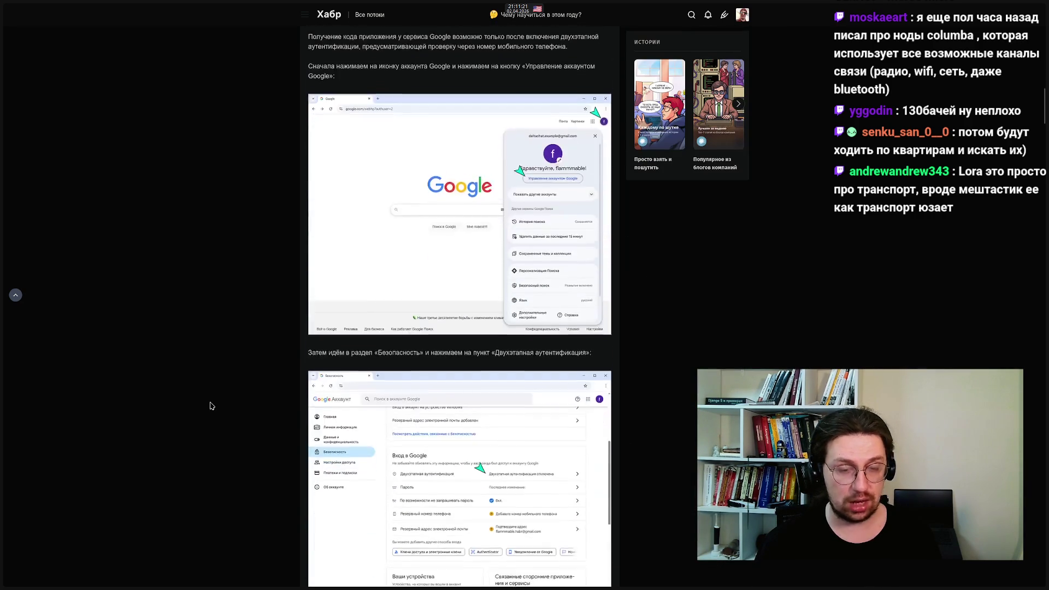